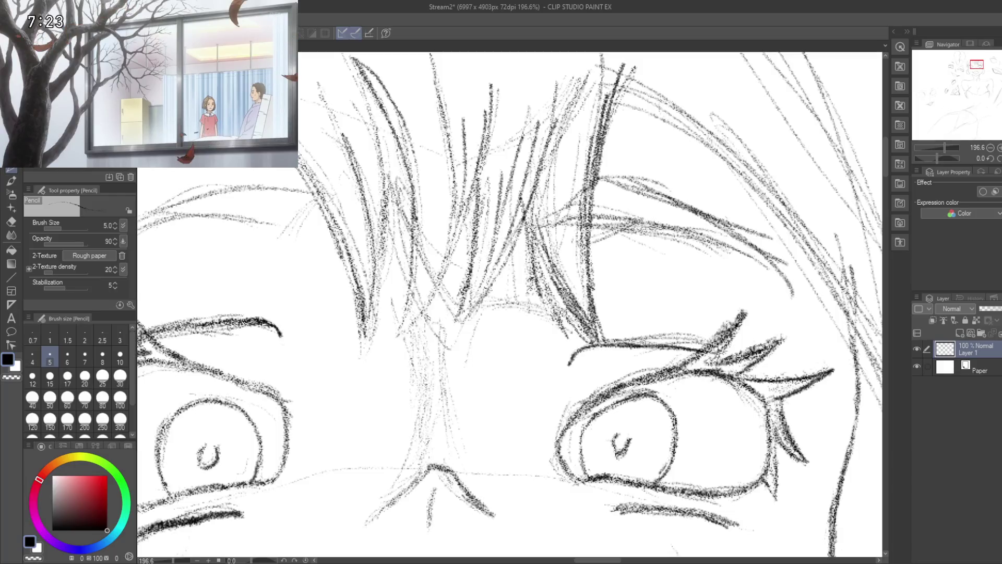
# - Darken the bang strands between the brows with short pencil strokes, then zoom out to the upper face
pyautogui.moveTo(459, 285); pyautogui.dragTo(424, 315)
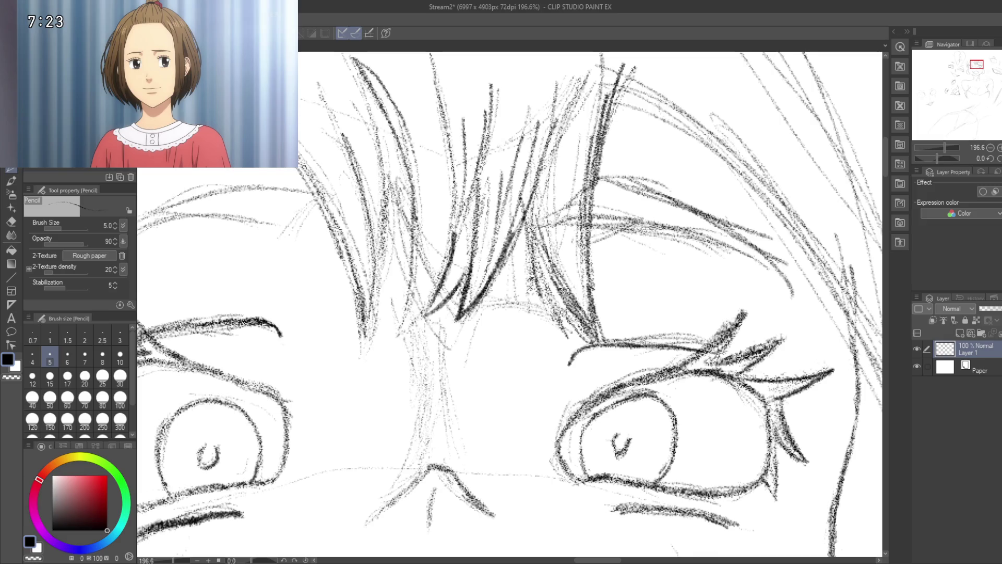
pyautogui.moveTo(425, 303); pyautogui.dragTo(400, 331)
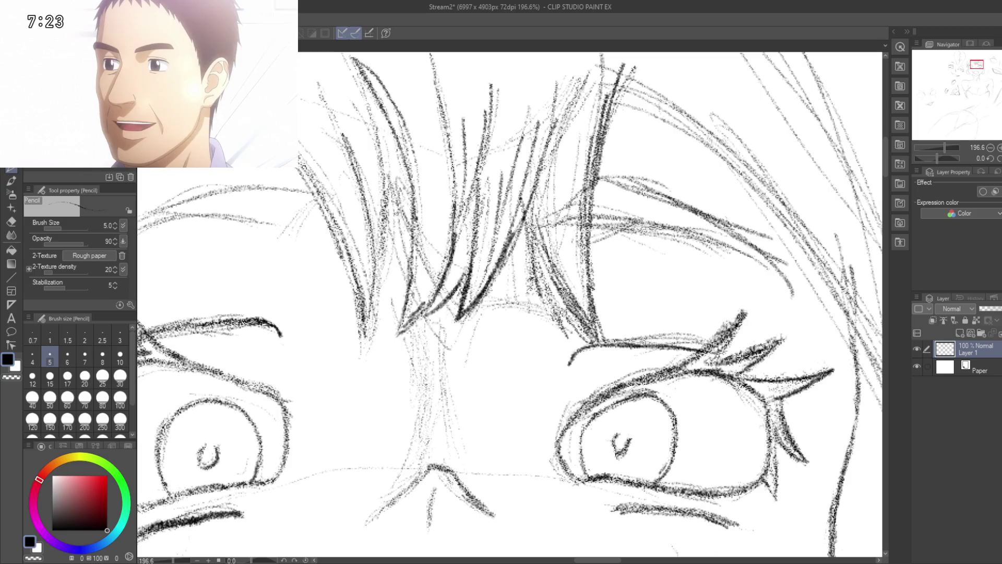
pyautogui.moveTo(417, 282); pyautogui.dragTo(483, 324)
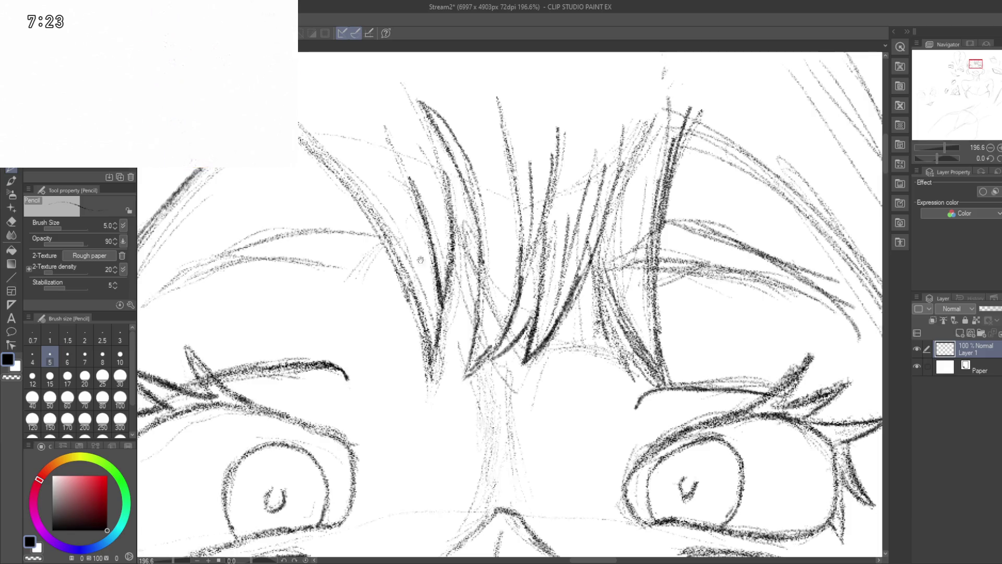
pyautogui.moveTo(424, 265); pyautogui.dragTo(451, 198)
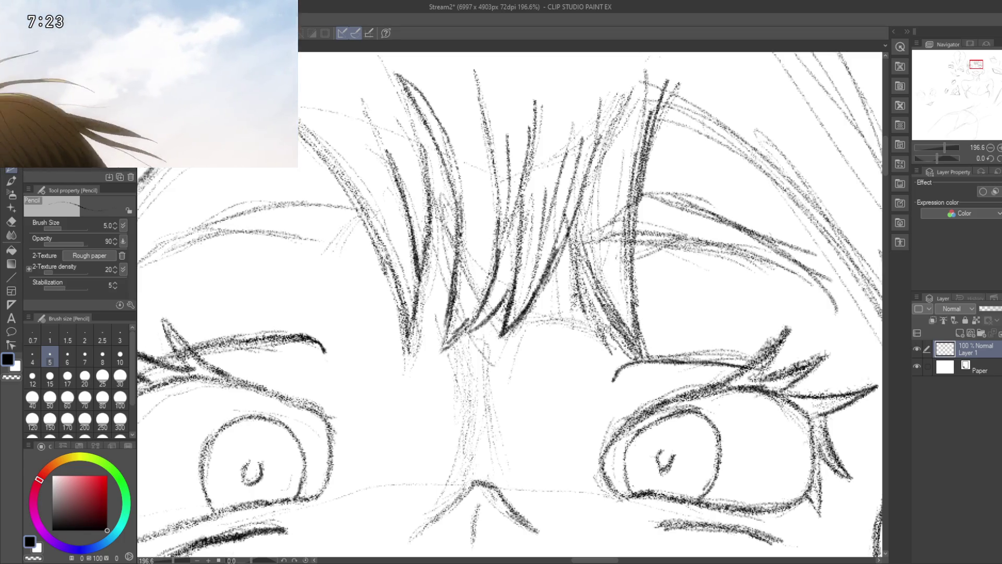
pyautogui.moveTo(501, 261); pyautogui.dragTo(524, 375)
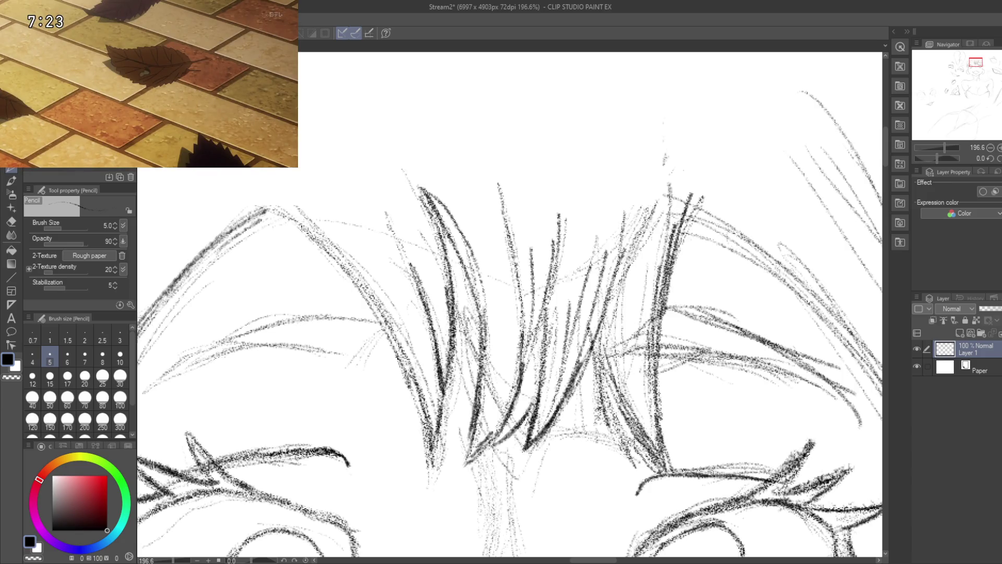
pyautogui.moveTo(493, 316)
pyautogui.mouseDown()
pyautogui.moveTo(438, 193)
pyautogui.moveTo(438, 308)
pyautogui.mouseUp()
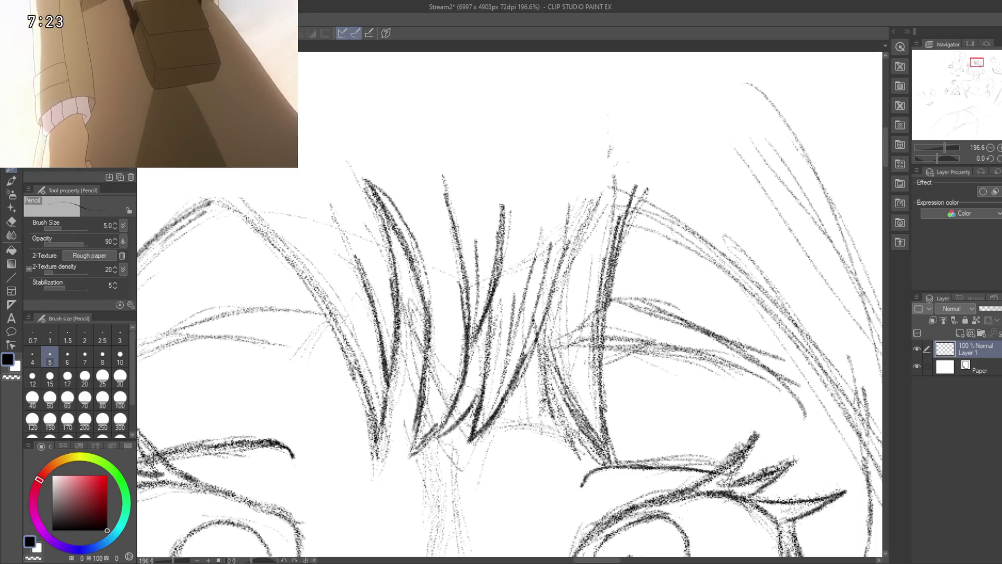
pyautogui.moveTo(522, 365); pyautogui.dragTo(474, 219)
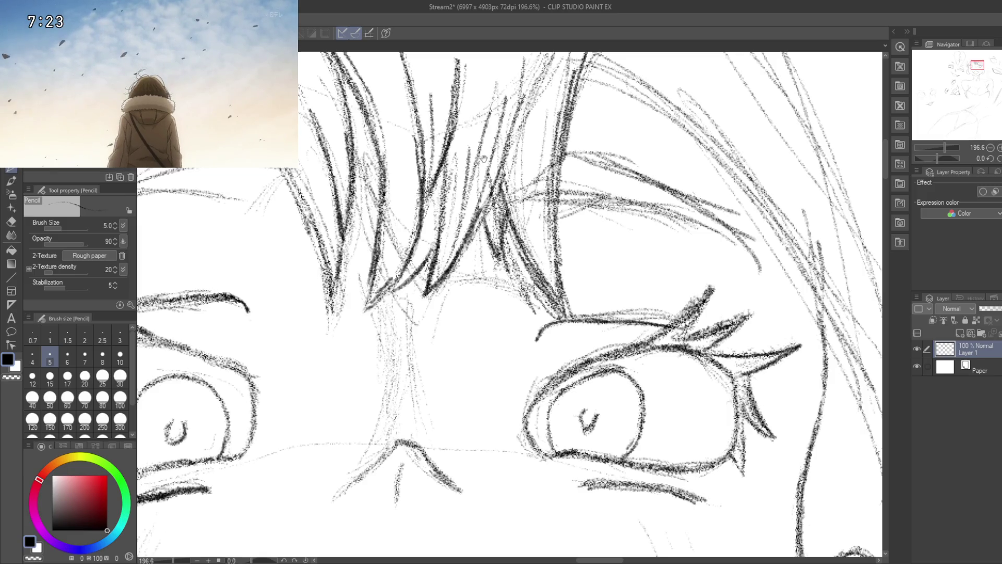
pyautogui.moveTo(484, 158); pyautogui.dragTo(469, 292)
pyautogui.moveTo(536, 239); pyautogui.dragTo(572, 244)
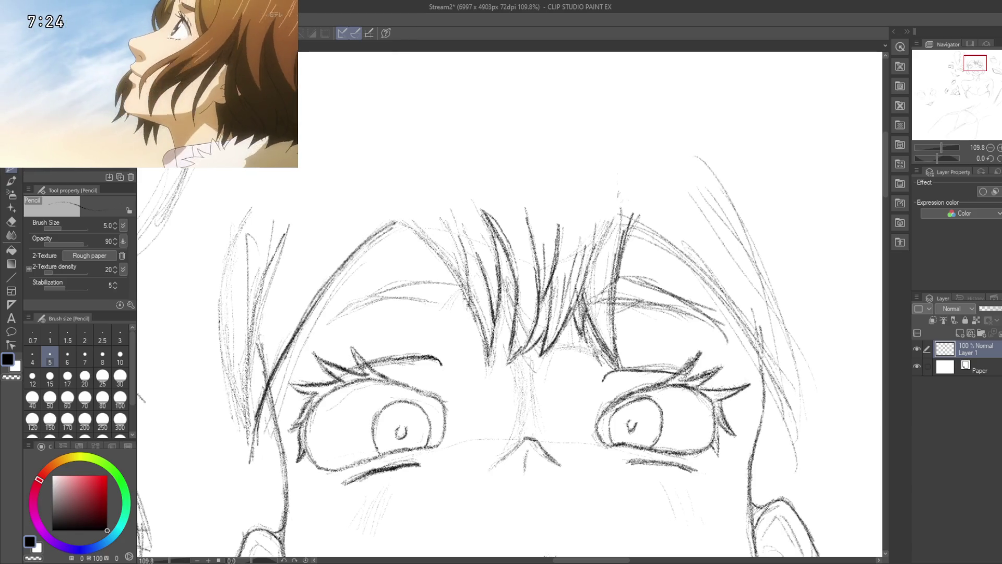
# - Add dark pencil strands among the bangs and down the right side of the hair beside the ear
pyautogui.moveTo(446, 251); pyautogui.dragTo(465, 305)
pyautogui.moveTo(451, 226)
pyautogui.mouseDown()
pyautogui.moveTo(461, 197)
pyautogui.moveTo(555, 252)
pyautogui.moveTo(512, 197)
pyautogui.moveTo(505, 223)
pyautogui.moveTo(452, 210)
pyautogui.moveTo(493, 166)
pyautogui.moveTo(447, 150)
pyautogui.mouseUp()
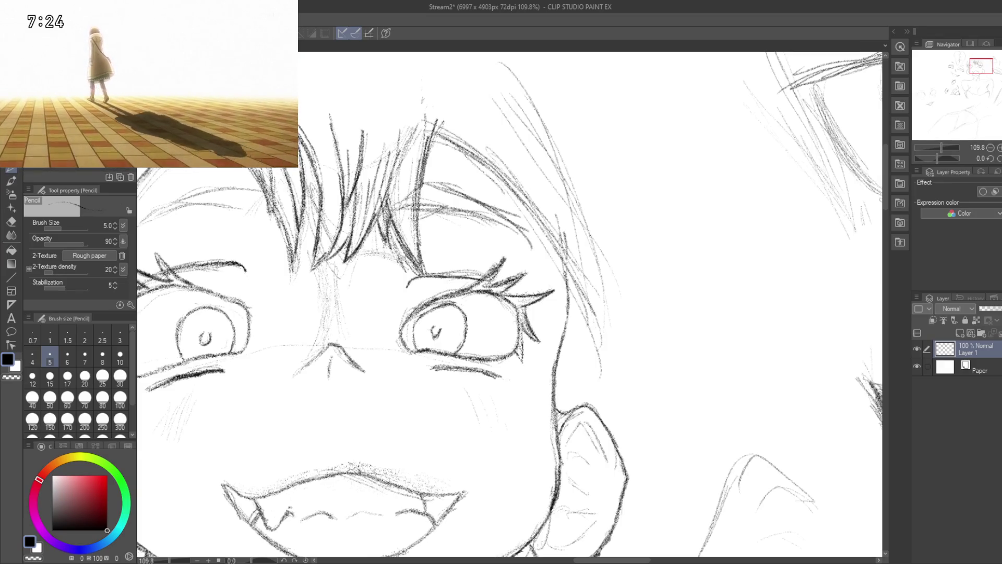
pyautogui.moveTo(484, 164); pyautogui.dragTo(557, 249)
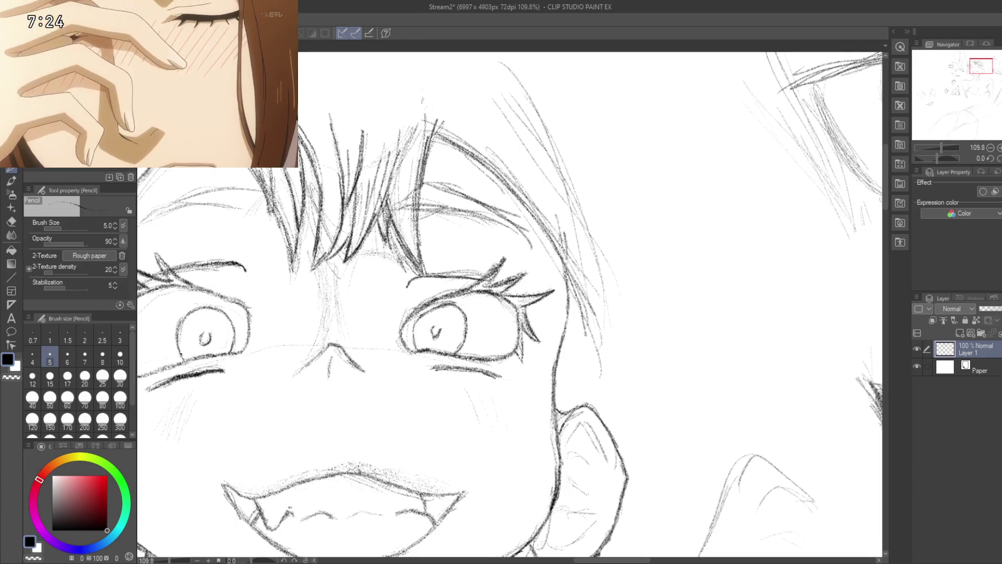
pyautogui.moveTo(576, 314); pyautogui.dragTo(581, 358)
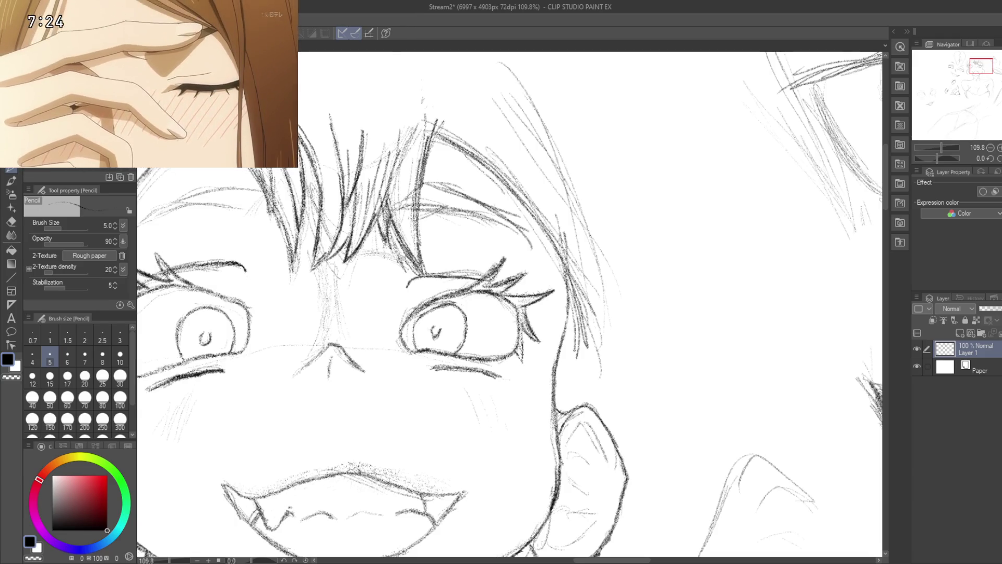
pyautogui.moveTo(668, 305)
pyautogui.mouseDown()
pyautogui.moveTo(622, 235)
pyautogui.moveTo(585, 299)
pyautogui.mouseUp()
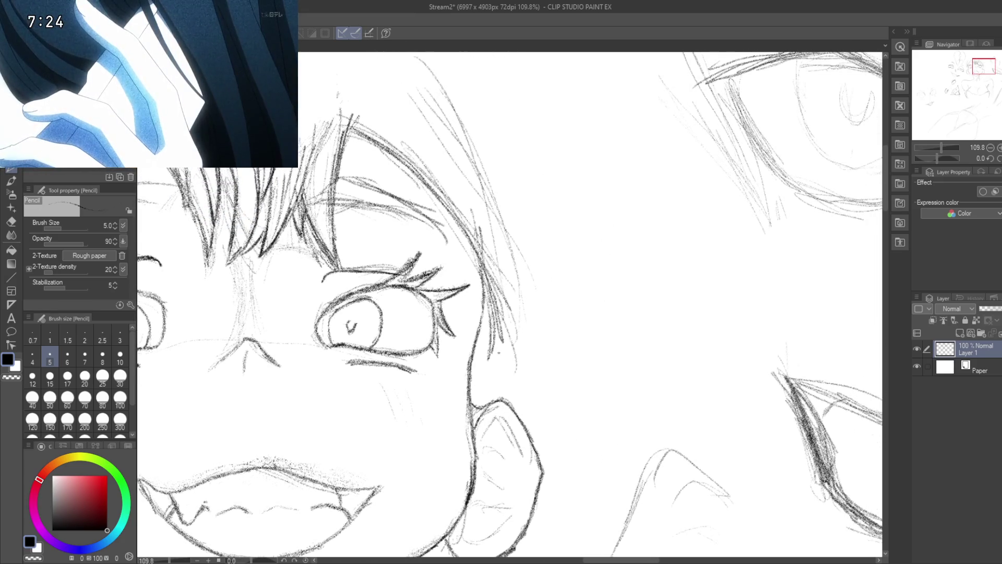
pyautogui.moveTo(511, 289); pyautogui.dragTo(501, 337)
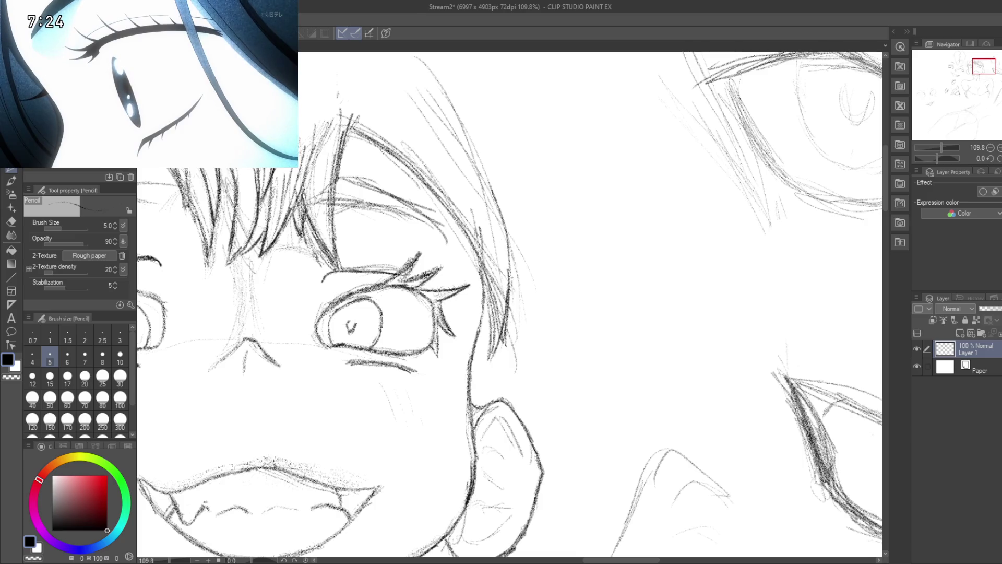
pyautogui.moveTo(469, 160); pyautogui.dragTo(509, 248)
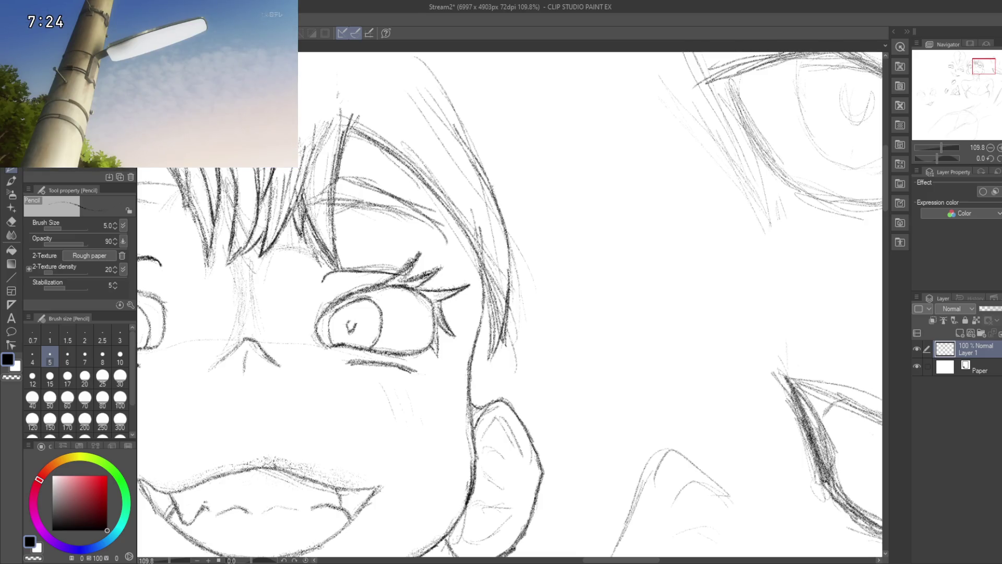
pyautogui.scroll(-2, 535, 93)
pyautogui.scroll(-3, 535, 93)
pyautogui.scroll(3, 535, 93)
pyautogui.scroll(-5, 535, 93)
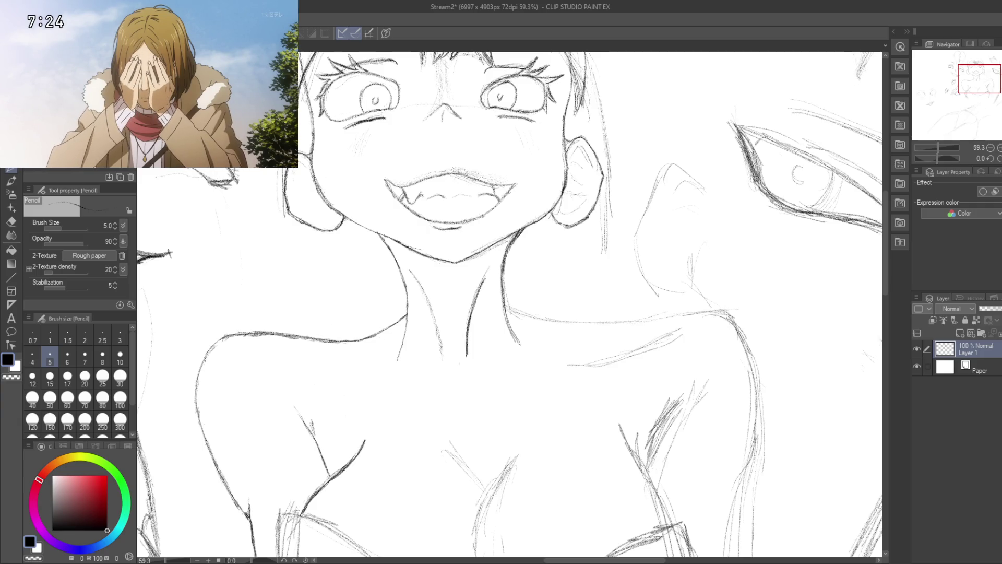
# - Draw long vertical hair strands beside the face and along the hair's left edge
pyautogui.moveTo(270, 255); pyautogui.dragTo(359, 216)
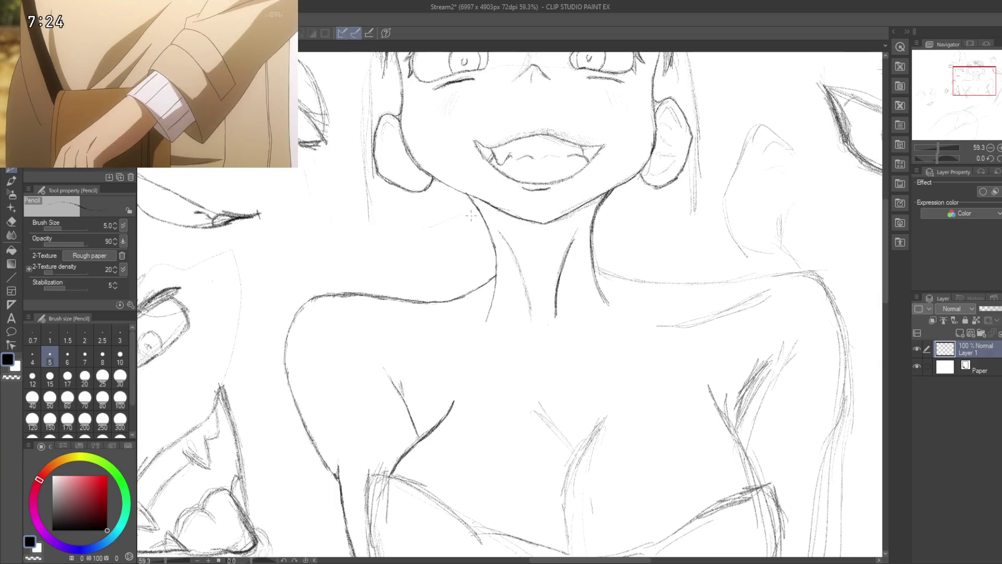
pyautogui.moveTo(461, 218); pyautogui.dragTo(399, 254)
pyautogui.moveTo(453, 209); pyautogui.dragTo(376, 274)
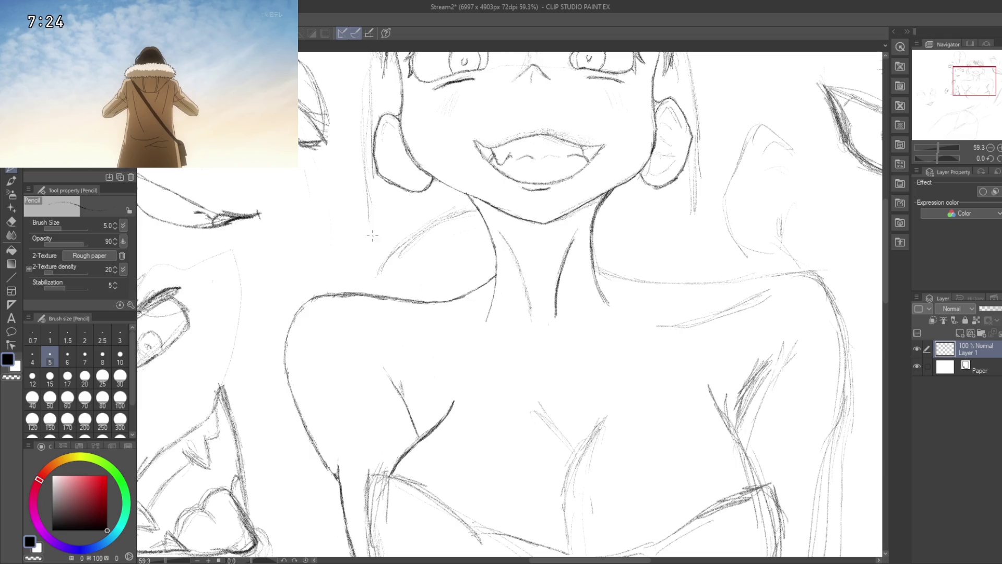
pyautogui.moveTo(364, 196); pyautogui.dragTo(363, 259)
pyautogui.moveTo(360, 219)
pyautogui.mouseDown()
pyautogui.moveTo(369, 262)
pyautogui.moveTo(269, 240)
pyautogui.mouseUp()
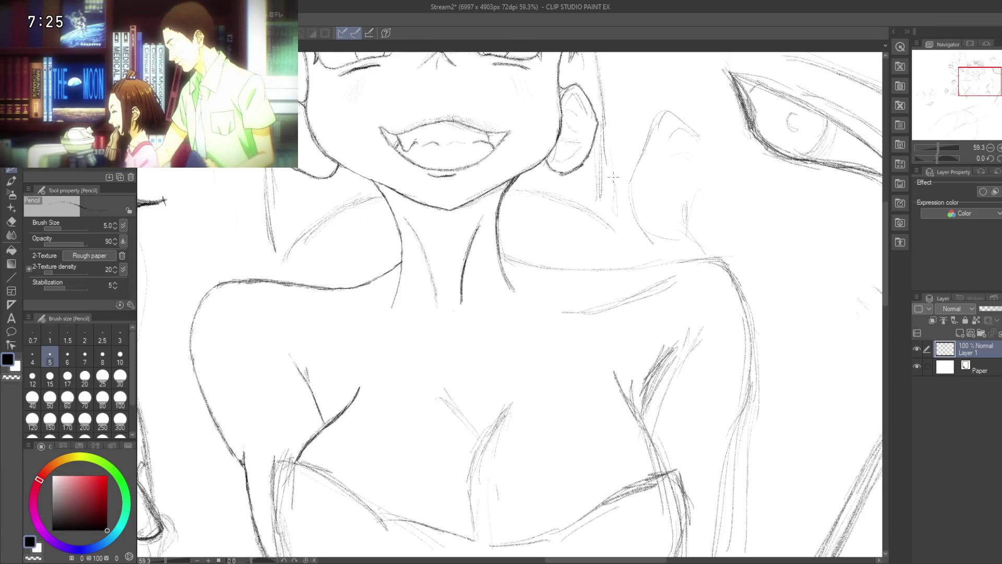
pyautogui.moveTo(617, 215); pyautogui.dragTo(695, 410)
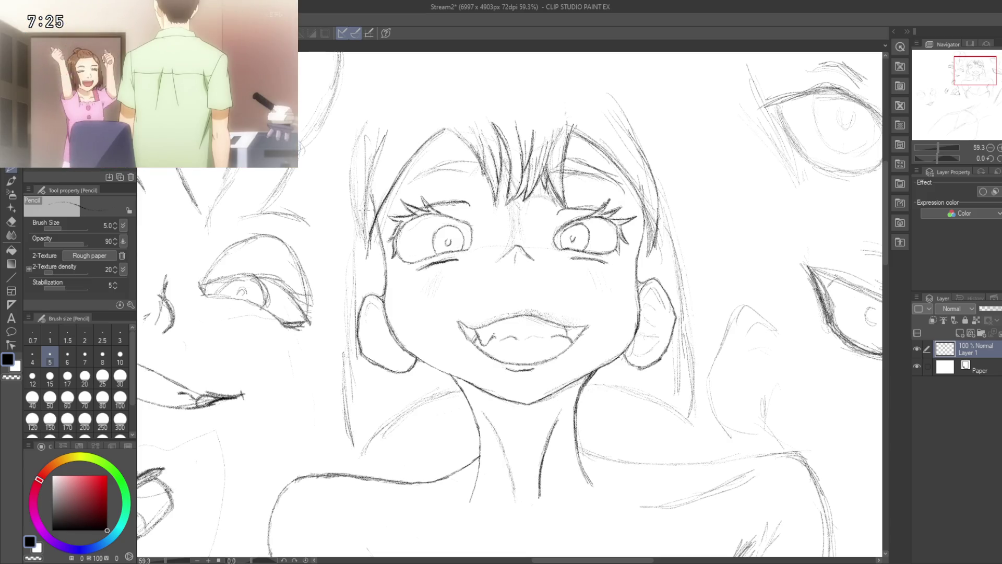
pyautogui.moveTo(349, 206); pyautogui.dragTo(338, 289)
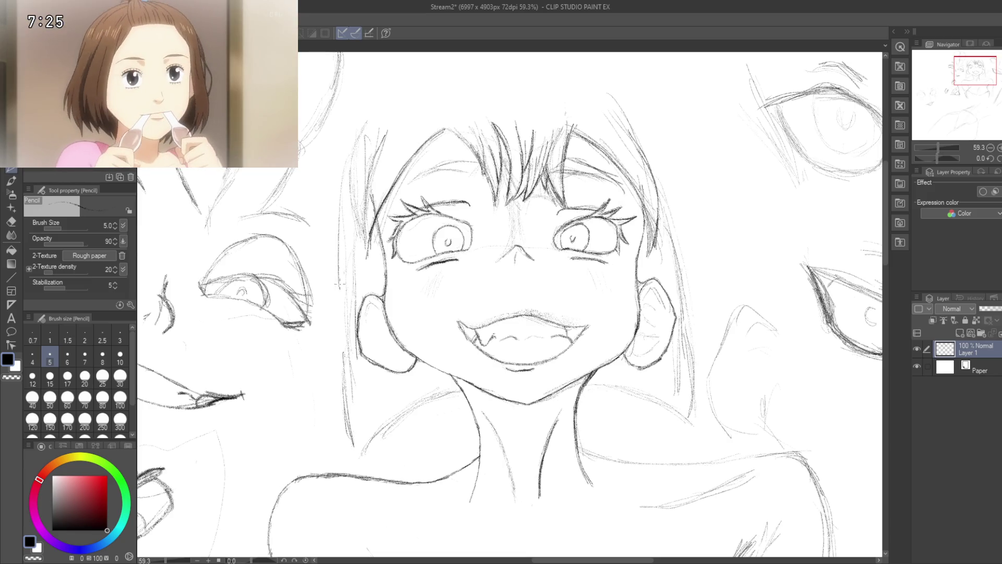
pyautogui.moveTo(343, 225); pyautogui.dragTo(342, 276)
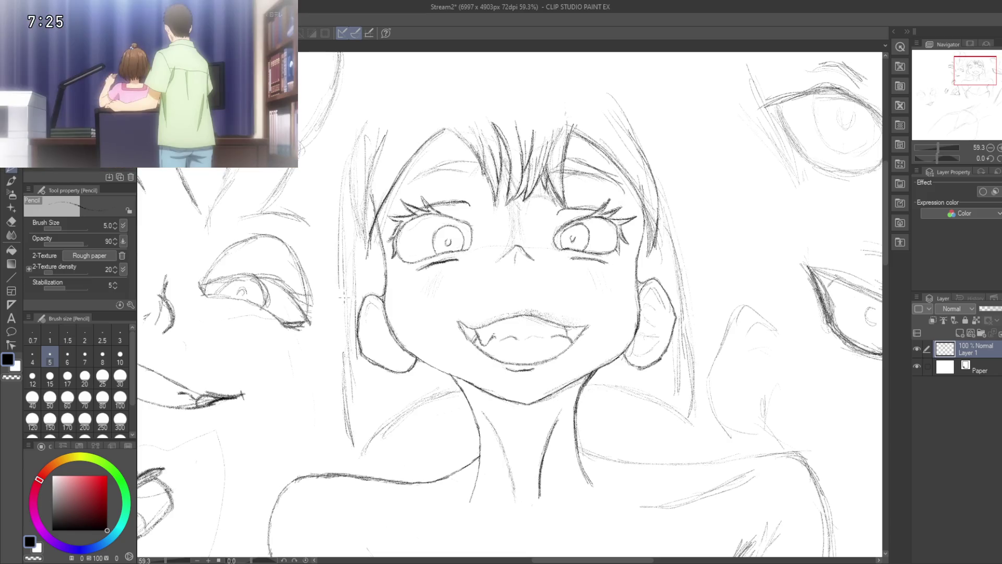
pyautogui.moveTo(342, 217); pyautogui.dragTo(537, 208)
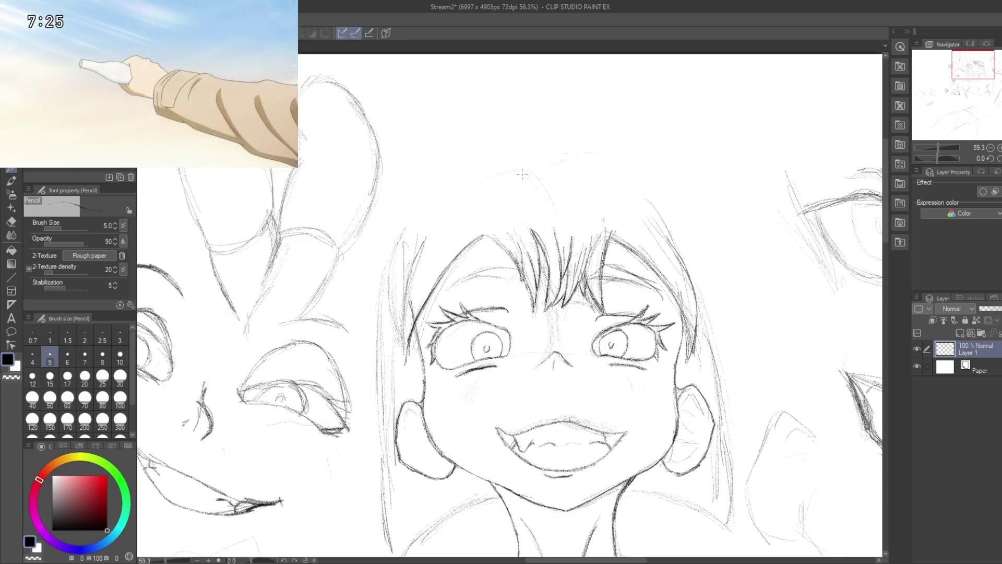
pyautogui.moveTo(528, 179)
pyautogui.mouseDown()
pyautogui.moveTo(600, 182)
pyautogui.moveTo(543, 166)
pyautogui.moveTo(533, 222)
pyautogui.mouseUp()
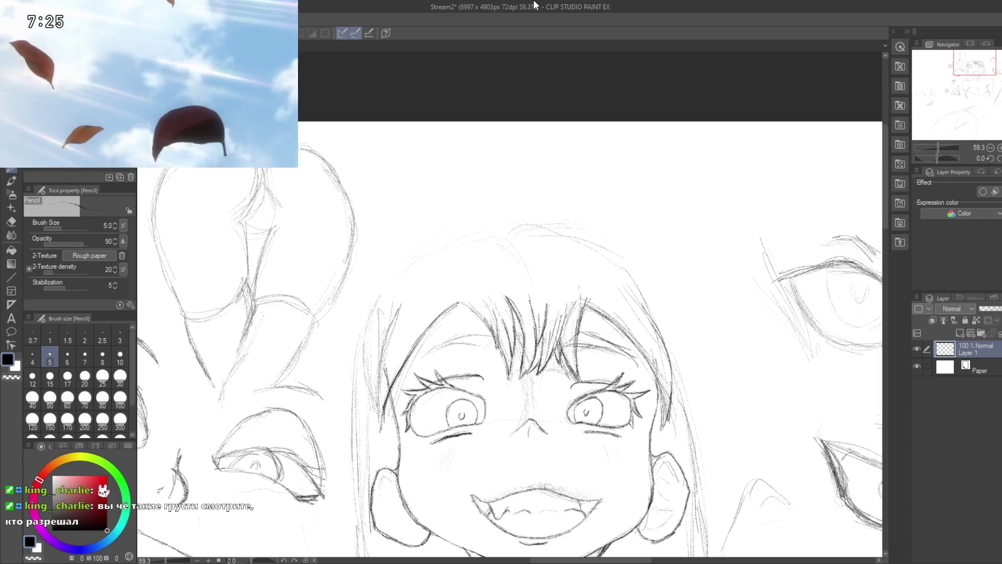
pyautogui.scroll(-2, 687, 327)
pyautogui.scroll(-1, 688, 327)
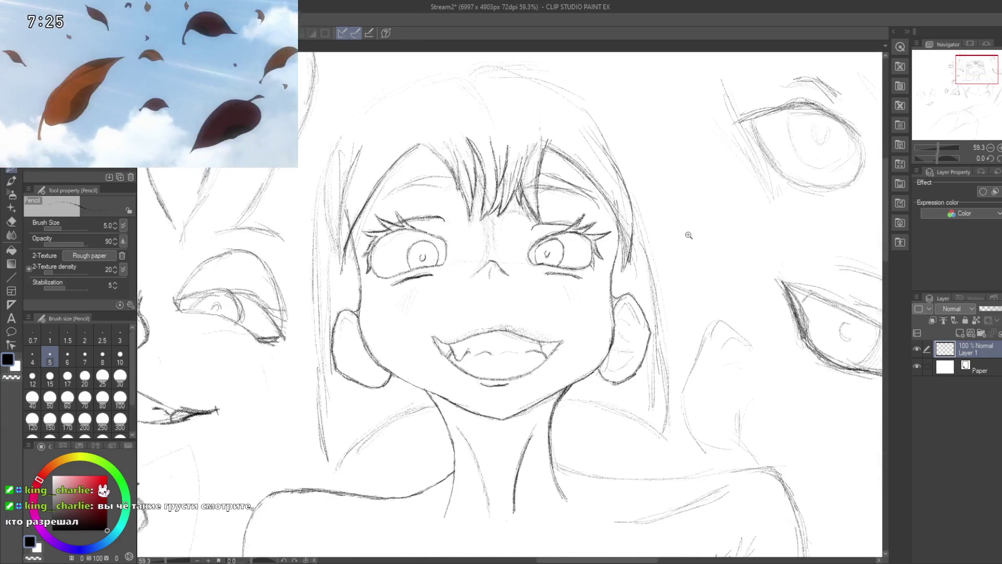
pyautogui.scroll(-2, 679, 261)
pyautogui.scroll(2, 672, 243)
pyautogui.scroll(-1, 672, 244)
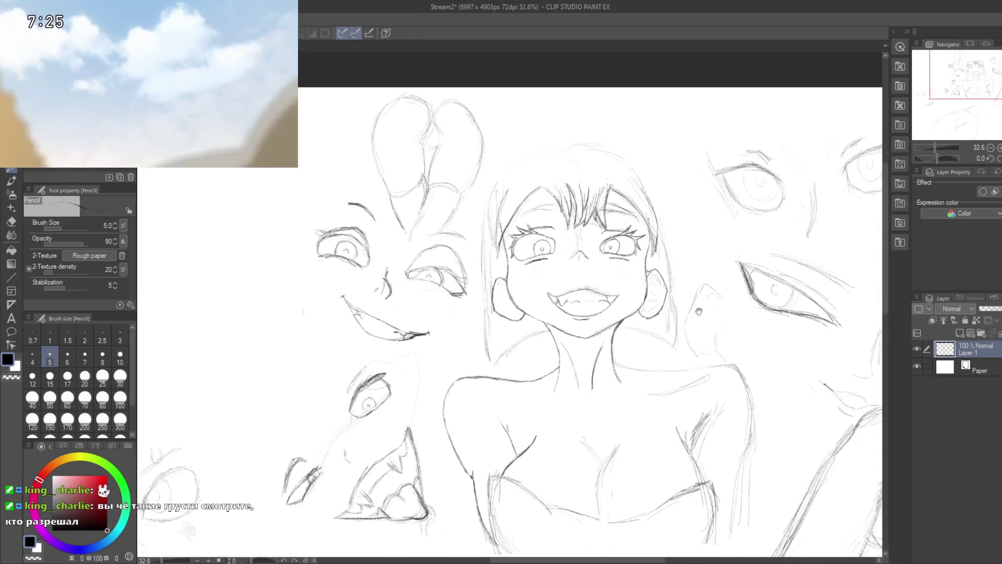
pyautogui.moveTo(590, 352); pyautogui.dragTo(553, 239)
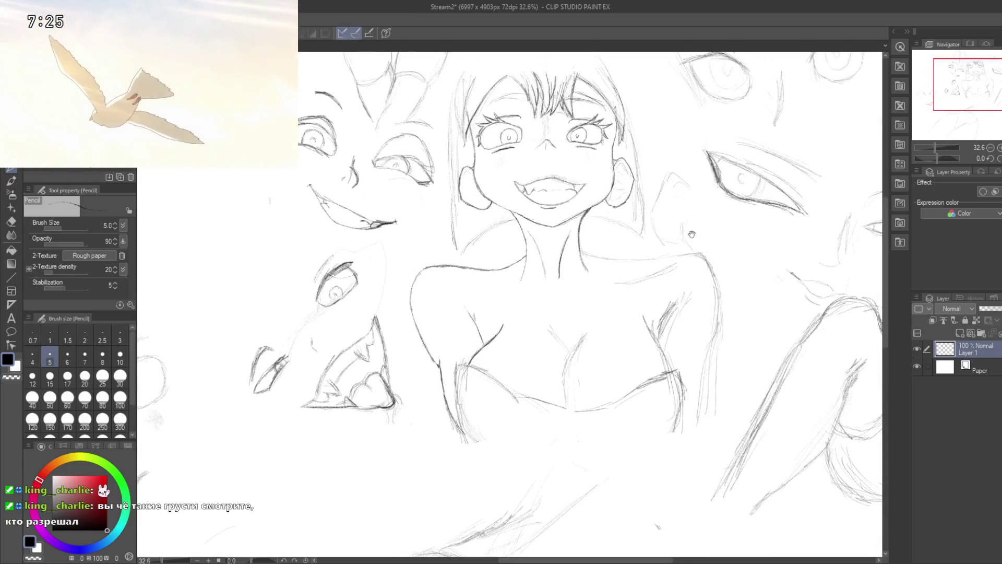
pyautogui.moveTo(691, 235); pyautogui.dragTo(600, 272)
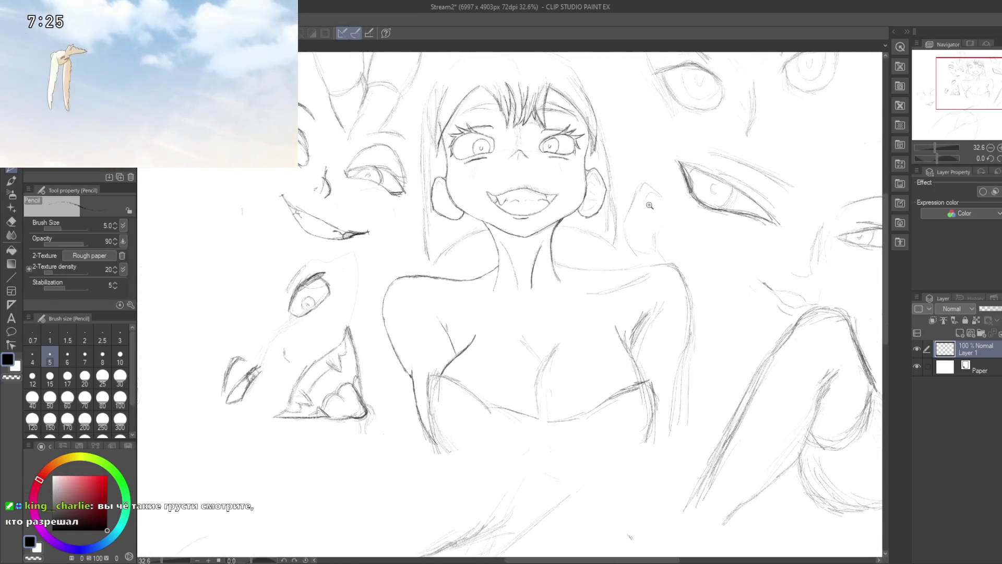
pyautogui.scroll(2, 649, 207)
pyautogui.scroll(2, 649, 206)
pyautogui.moveTo(497, 335); pyautogui.dragTo(580, 458)
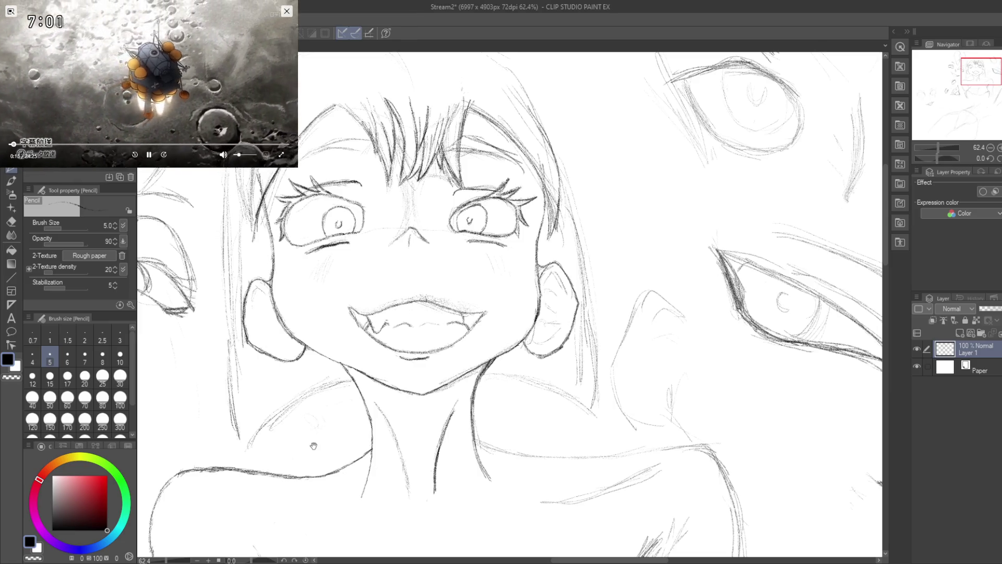
pyautogui.moveTo(313, 441); pyautogui.dragTo(239, 206)
pyautogui.scroll(-5, 275, 300)
pyautogui.scroll(5, 335, 258)
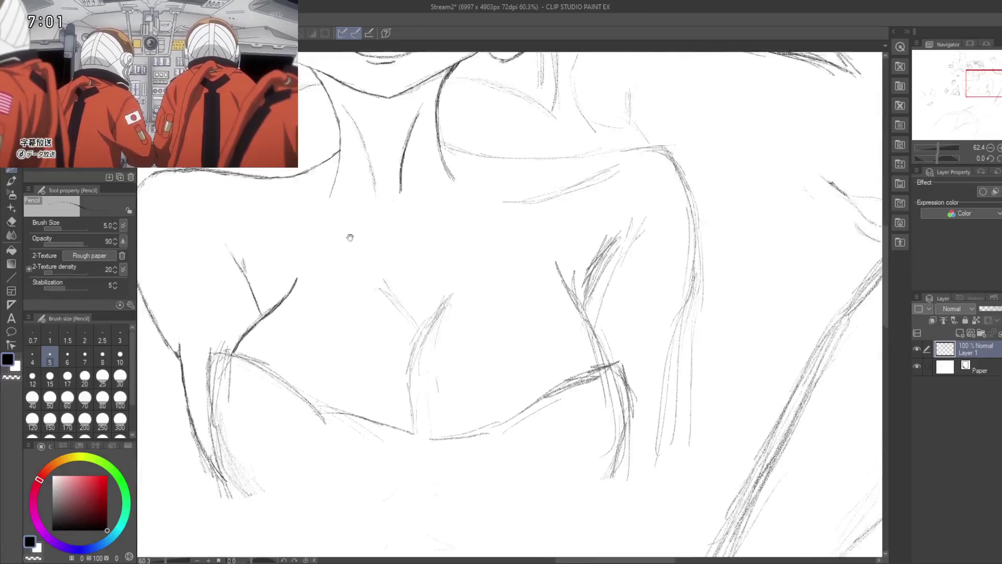
pyautogui.moveTo(336, 257); pyautogui.dragTo(363, 218)
pyautogui.moveTo(335, 187)
pyautogui.mouseDown()
pyautogui.moveTo(391, 334)
pyautogui.moveTo(344, 321)
pyautogui.mouseUp()
pyautogui.moveTo(418, 314); pyautogui.dragTo(334, 277)
pyautogui.moveTo(434, 261); pyautogui.dragTo(391, 250)
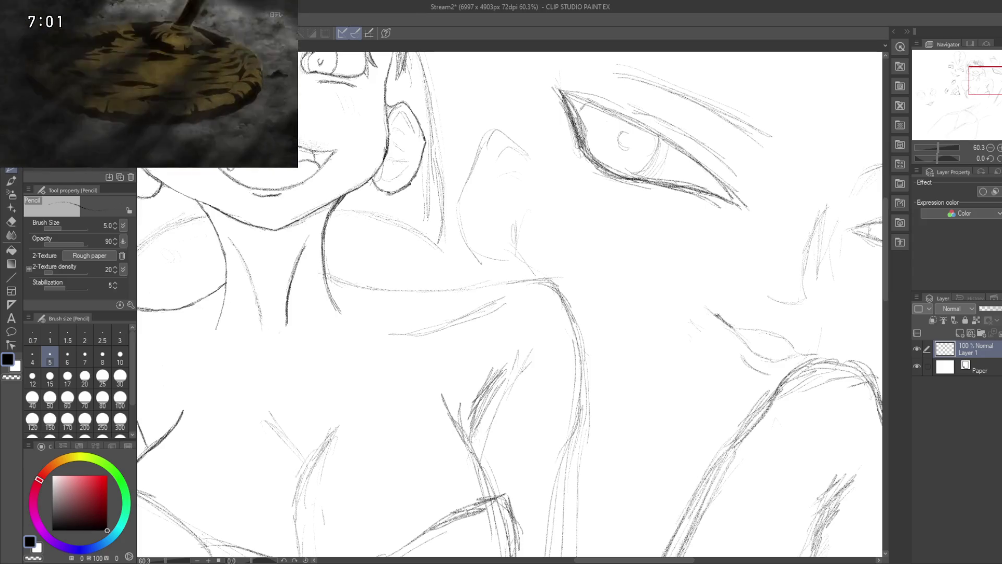
pyautogui.moveTo(327, 277); pyautogui.dragTo(369, 284)
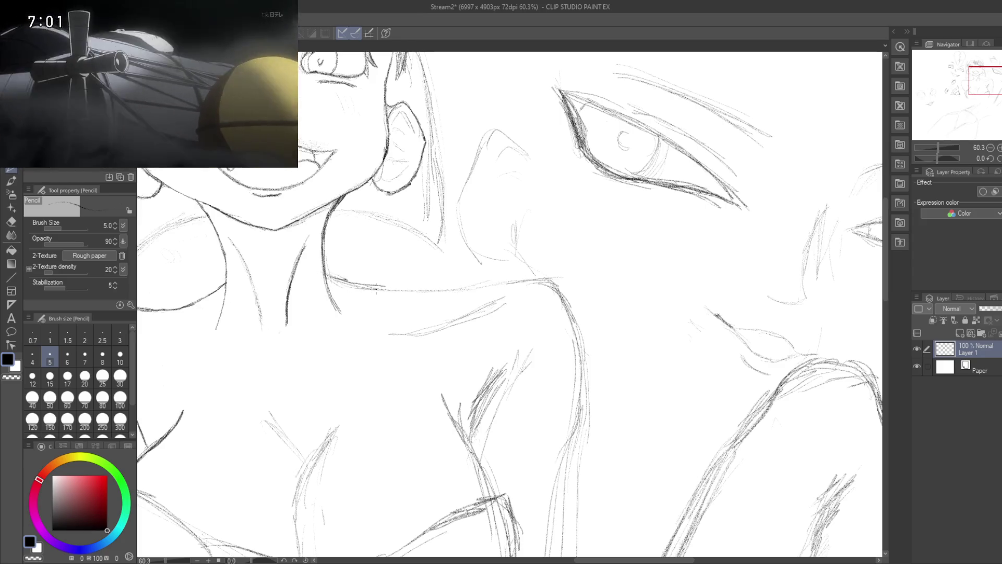
pyautogui.hotkey('ctrl', 'z')
pyautogui.scroll(-1, 375, 313)
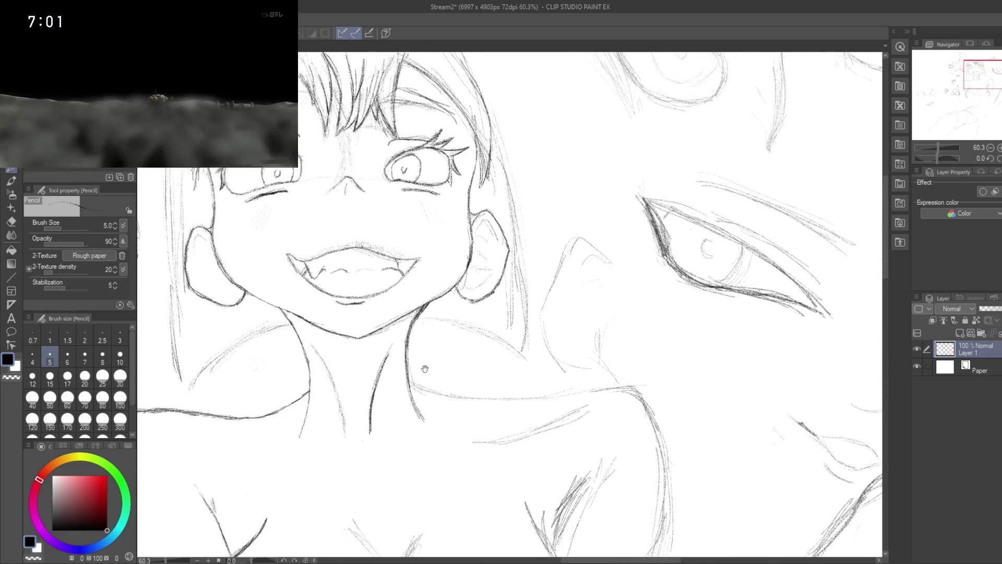
pyautogui.scroll(-1, 469, 376)
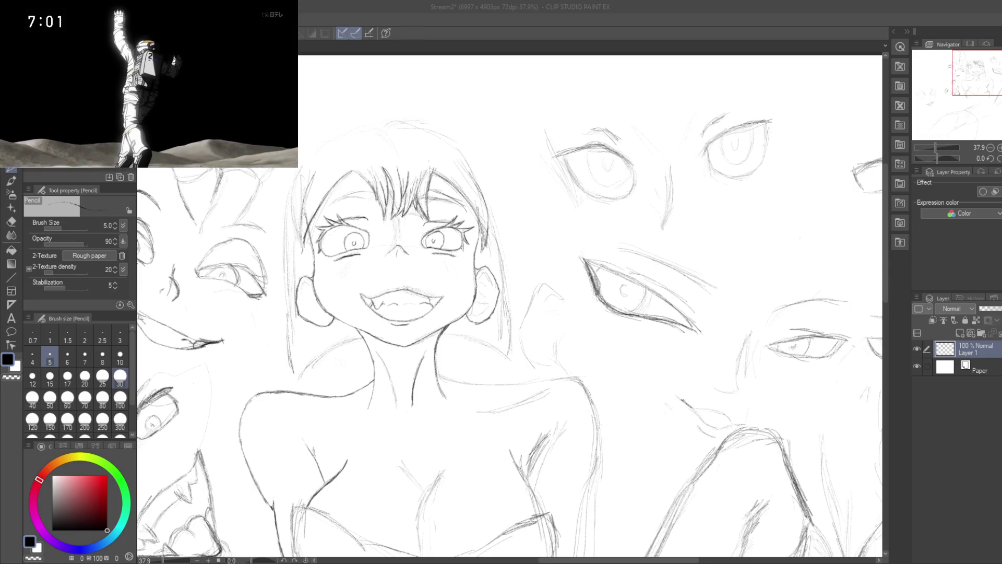
pyautogui.moveTo(494, 173)
pyautogui.mouseDown()
pyautogui.moveTo(486, 196)
pyautogui.moveTo(634, 225)
pyautogui.mouseUp()
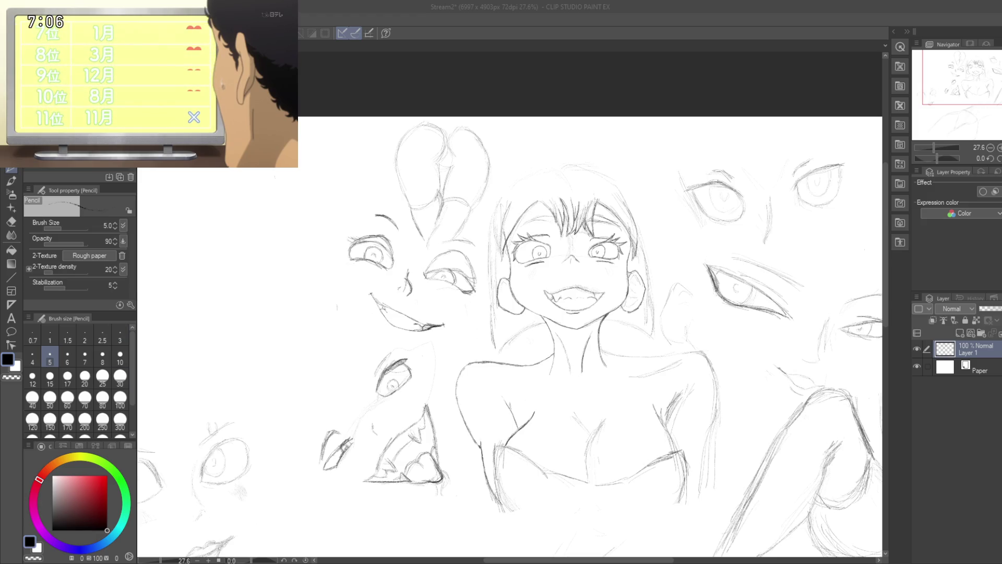
pyautogui.moveTo(251, 264)
pyautogui.mouseDown()
pyautogui.moveTo(305, 238)
pyautogui.moveTo(328, 254)
pyautogui.moveTo(351, 225)
pyautogui.moveTo(340, 259)
pyautogui.moveTo(392, 257)
pyautogui.moveTo(375, 250)
pyautogui.moveTo(425, 284)
pyautogui.moveTo(382, 289)
pyautogui.mouseUp()
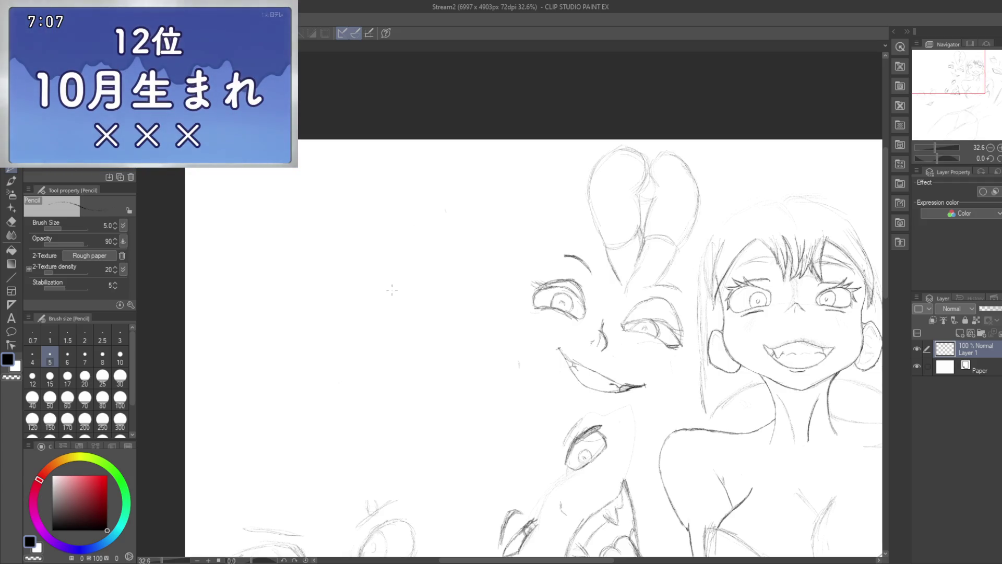
# - Move to the blank paper left of the studies and draw a faint curved line there
pyautogui.moveTo(398, 291); pyautogui.dragTo(440, 274)
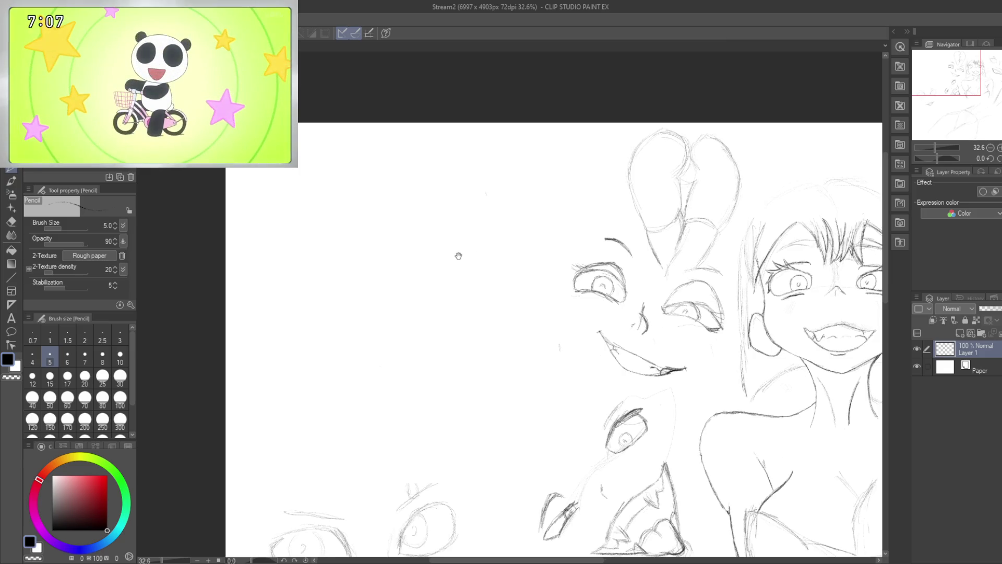
pyautogui.moveTo(442, 238); pyautogui.dragTo(432, 262)
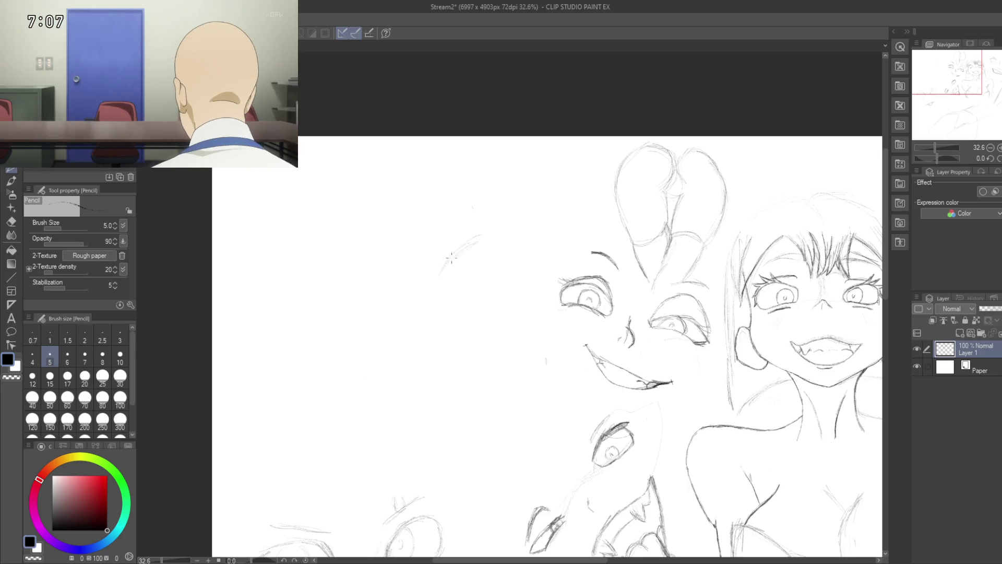
pyautogui.moveTo(441, 272)
pyautogui.mouseDown()
pyautogui.moveTo(484, 235)
pyautogui.moveTo(450, 257)
pyautogui.mouseUp()
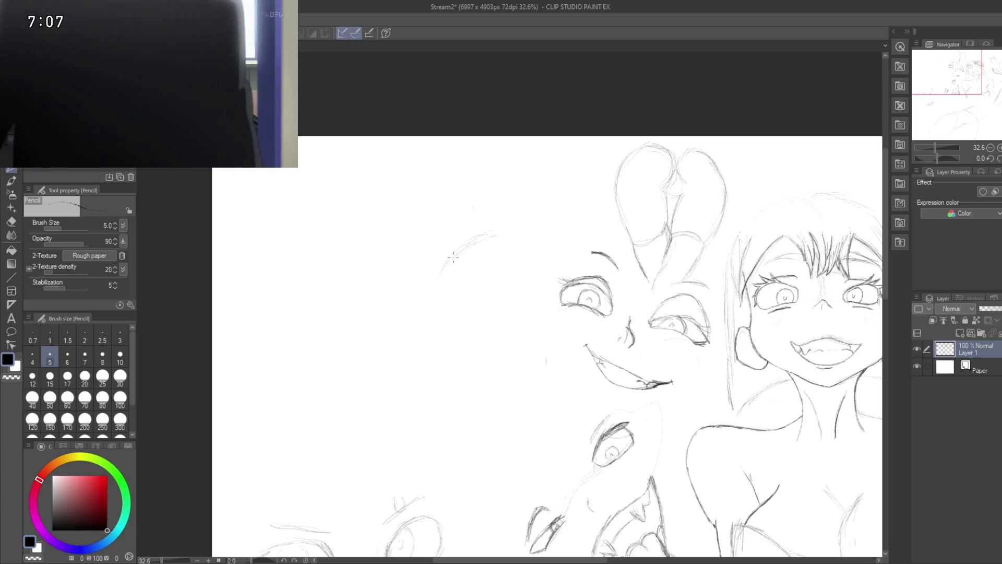
# - Enlarge the pencil and draw the large almond eye outline with a darkened upper lid
pyautogui.press(']')
pyautogui.press(']')
pyautogui.press(']')
pyautogui.press(']')
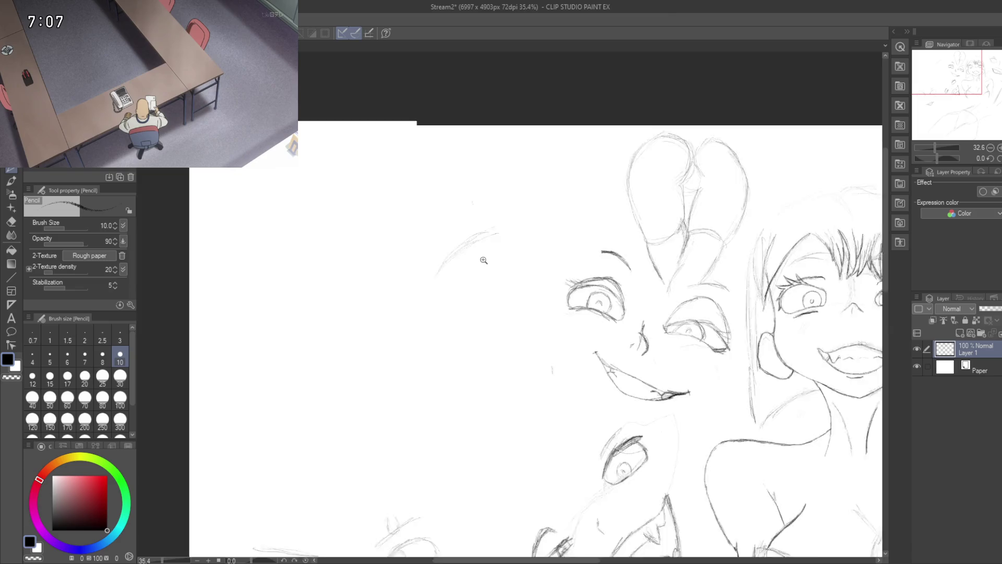
pyautogui.moveTo(477, 254); pyautogui.dragTo(491, 261)
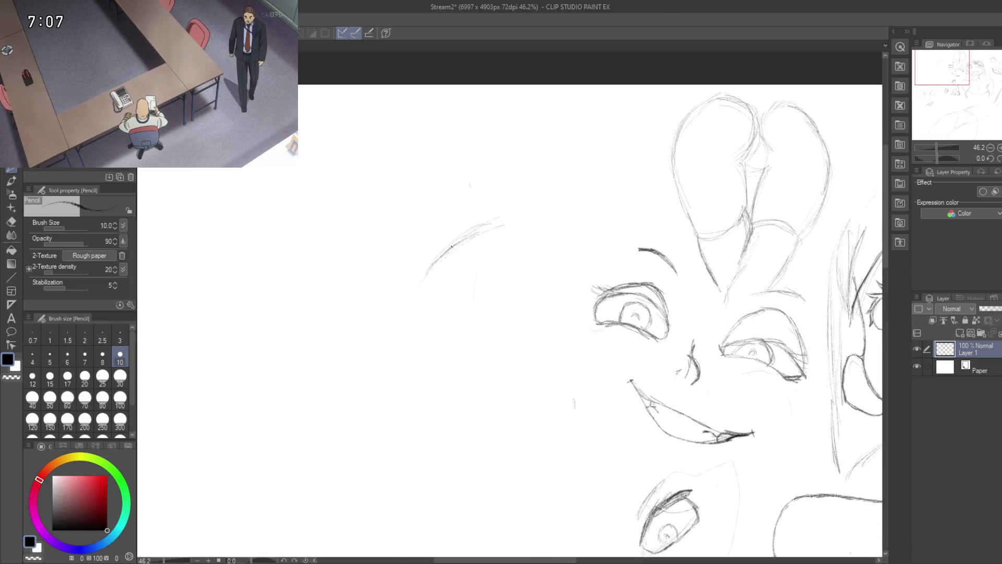
pyautogui.moveTo(471, 235); pyautogui.dragTo(555, 217)
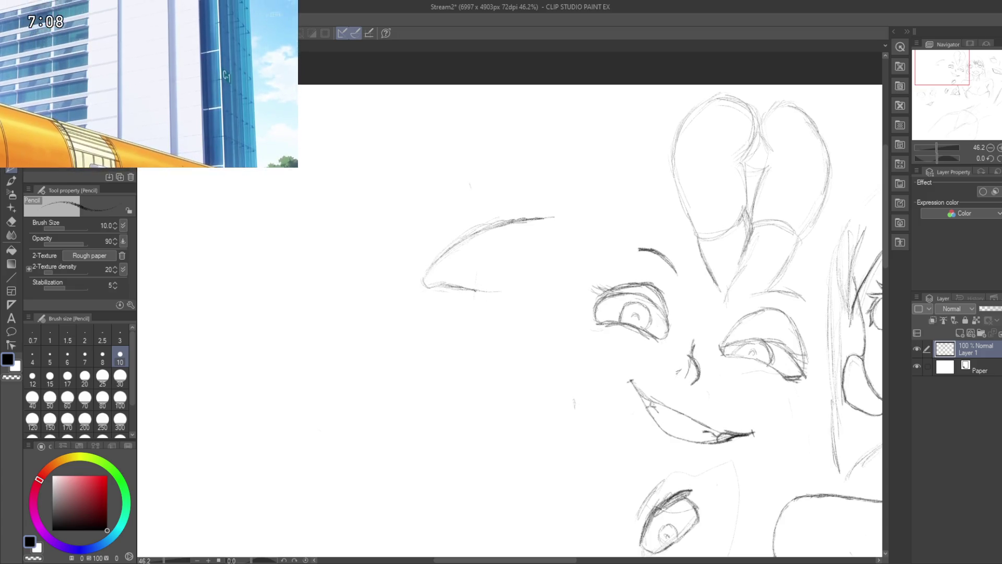
pyautogui.moveTo(480, 290)
pyautogui.mouseDown()
pyautogui.moveTo(529, 290)
pyautogui.moveTo(553, 264)
pyautogui.mouseUp()
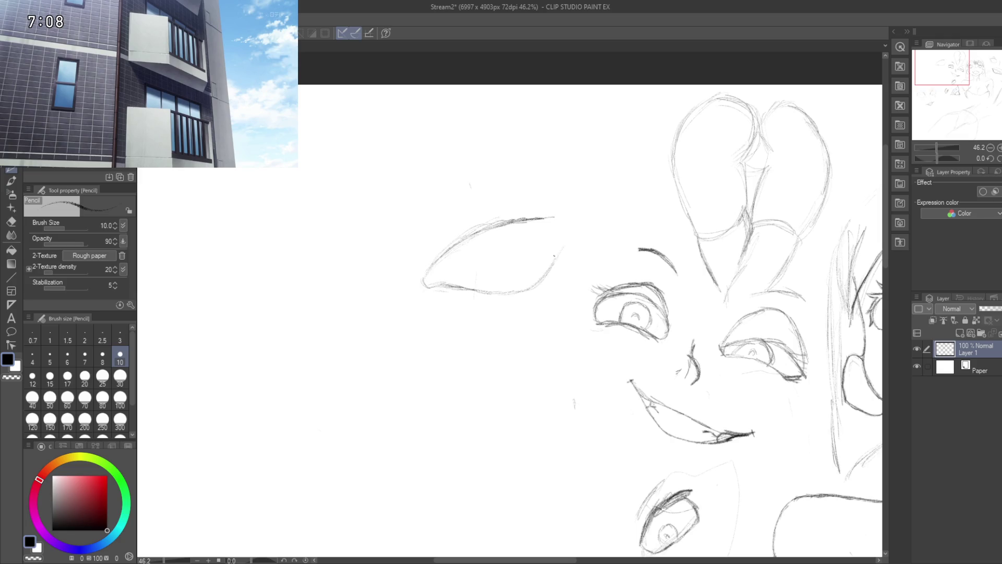
pyautogui.moveTo(562, 247)
pyautogui.mouseDown()
pyautogui.moveTo(588, 213)
pyautogui.moveTo(577, 208)
pyautogui.mouseUp()
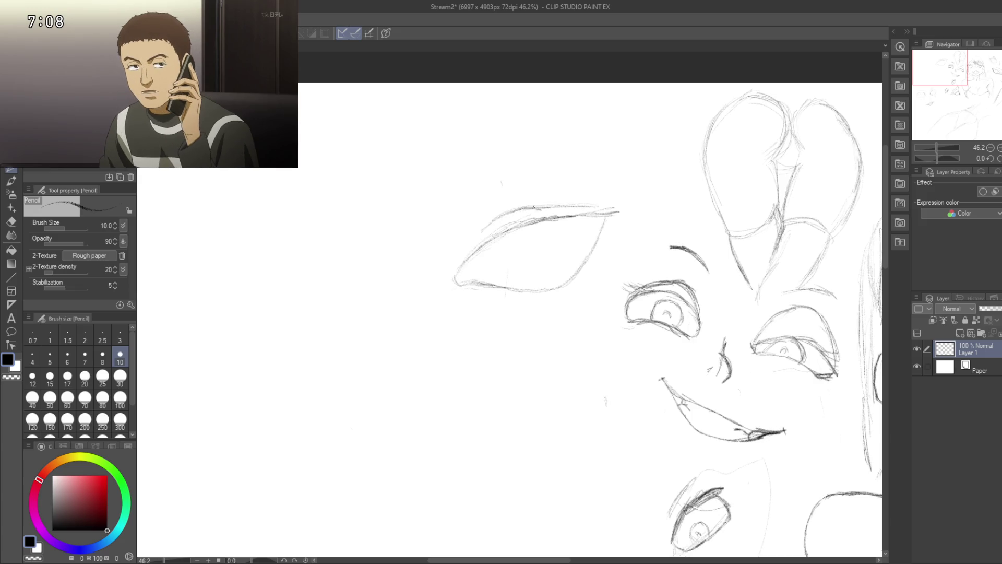
pyautogui.moveTo(576, 205); pyautogui.dragTo(606, 205)
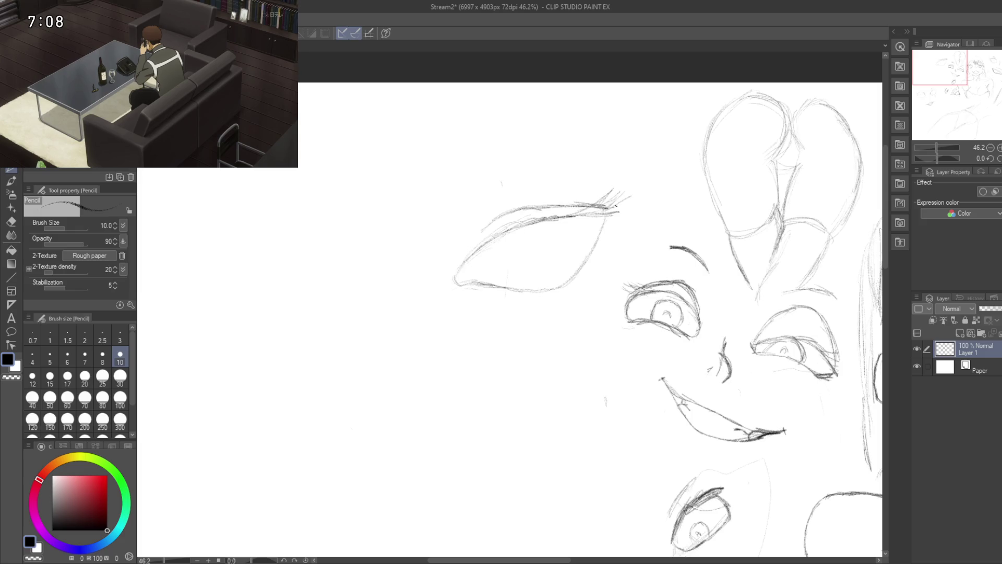
# - Add lash flicks at the eye's outer corner and faint iris curves inside it
pyautogui.moveTo(617, 209); pyautogui.dragTo(637, 201)
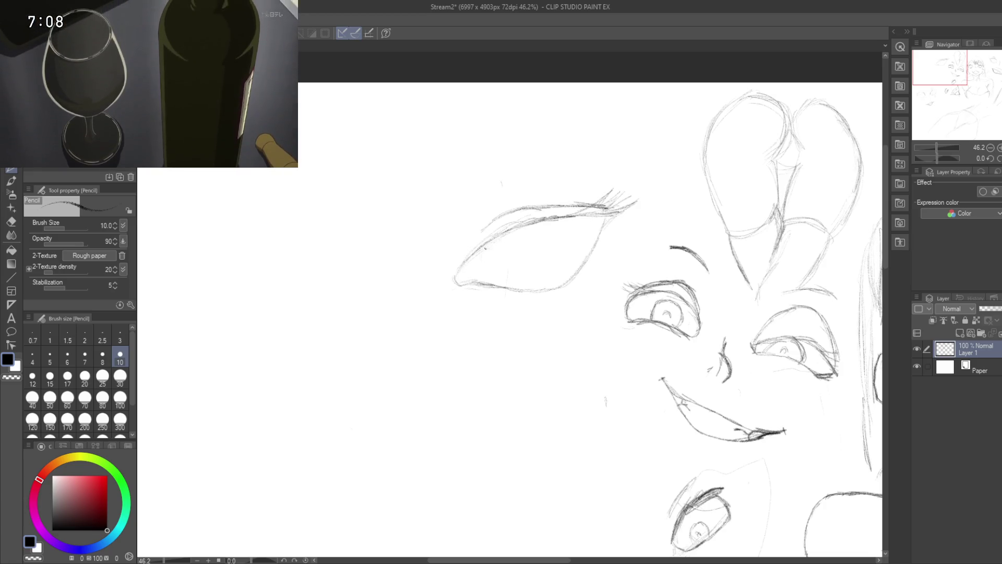
pyautogui.moveTo(481, 255); pyautogui.dragTo(502, 277)
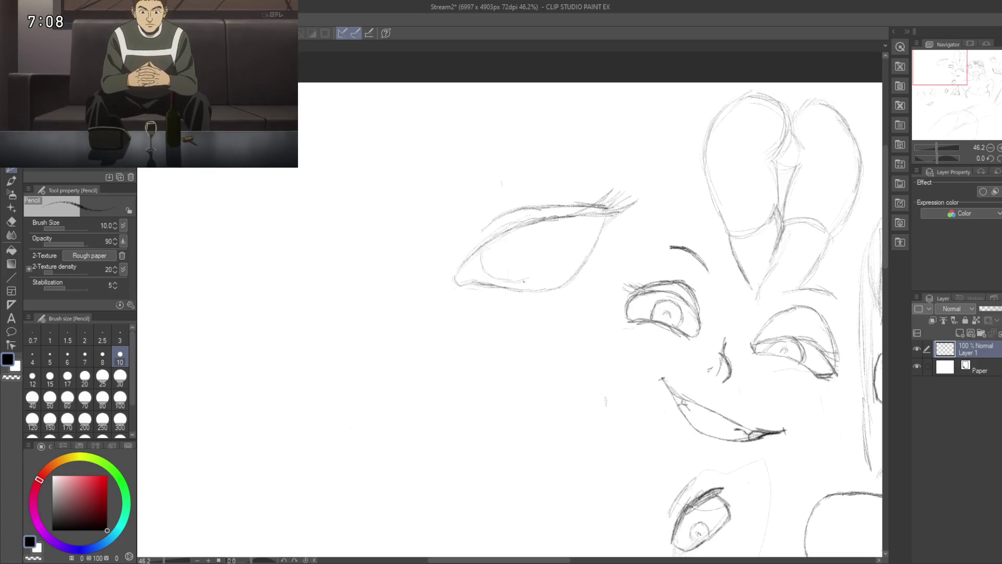
pyautogui.moveTo(537, 274); pyautogui.dragTo(556, 257)
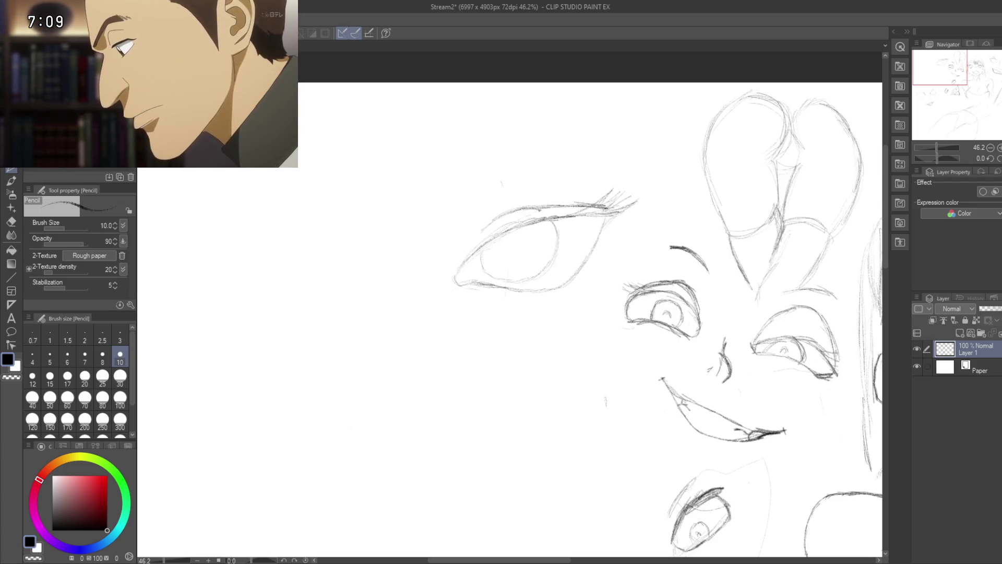
pyautogui.moveTo(522, 231); pyautogui.dragTo(544, 226)
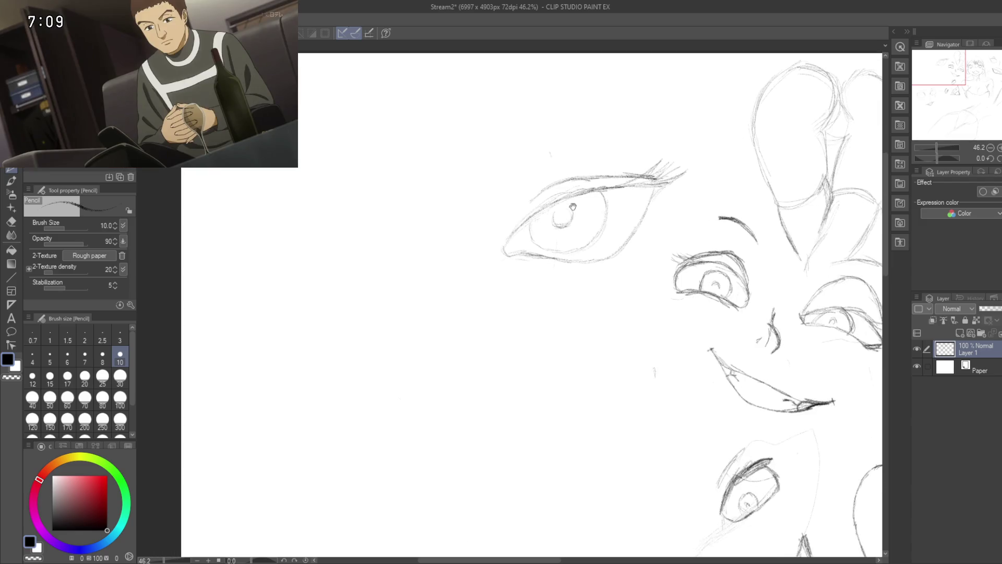
pyautogui.moveTo(541, 235)
pyautogui.mouseDown()
pyautogui.moveTo(569, 220)
pyautogui.moveTo(560, 160)
pyautogui.mouseUp()
# - Pan toward the empty paper and top of the page left of the large eye, then recenter on it
pyautogui.moveTo(520, 199)
pyautogui.mouseDown()
pyautogui.moveTo(565, 165)
pyautogui.moveTo(569, 173)
pyautogui.mouseUp()
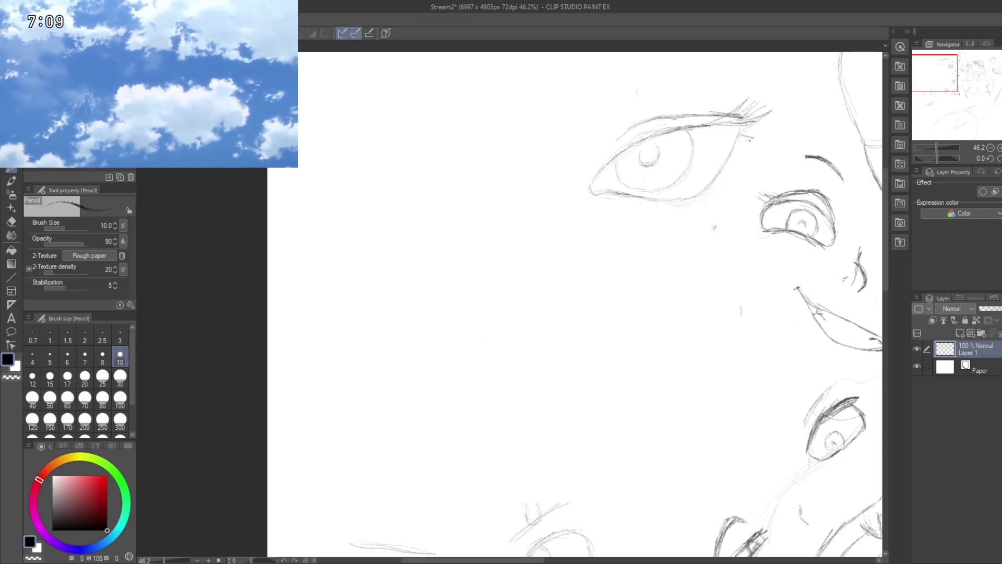
pyautogui.moveTo(574, 287); pyautogui.dragTo(598, 300)
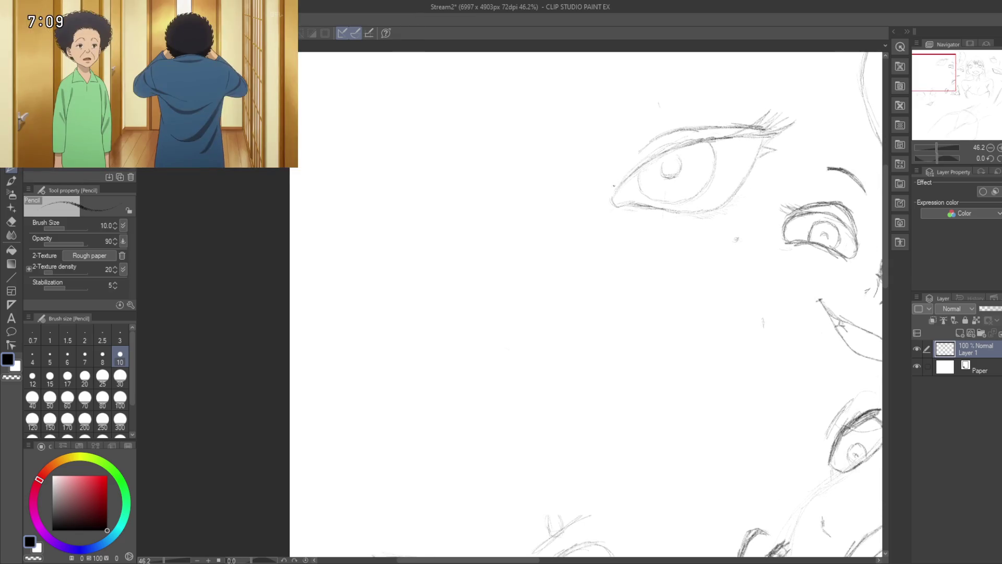
pyautogui.moveTo(580, 183); pyautogui.dragTo(620, 171)
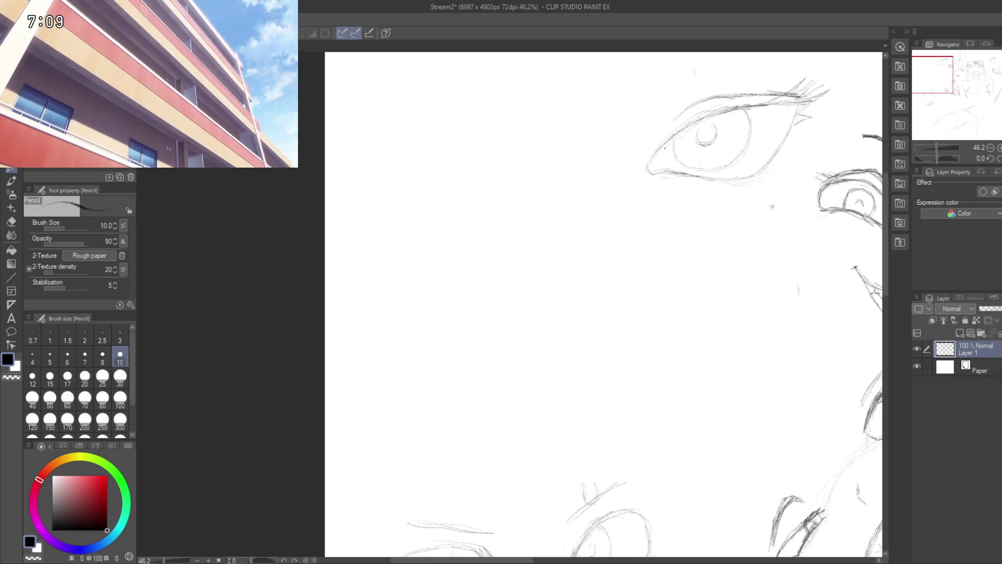
pyautogui.moveTo(617, 135); pyautogui.dragTo(587, 221)
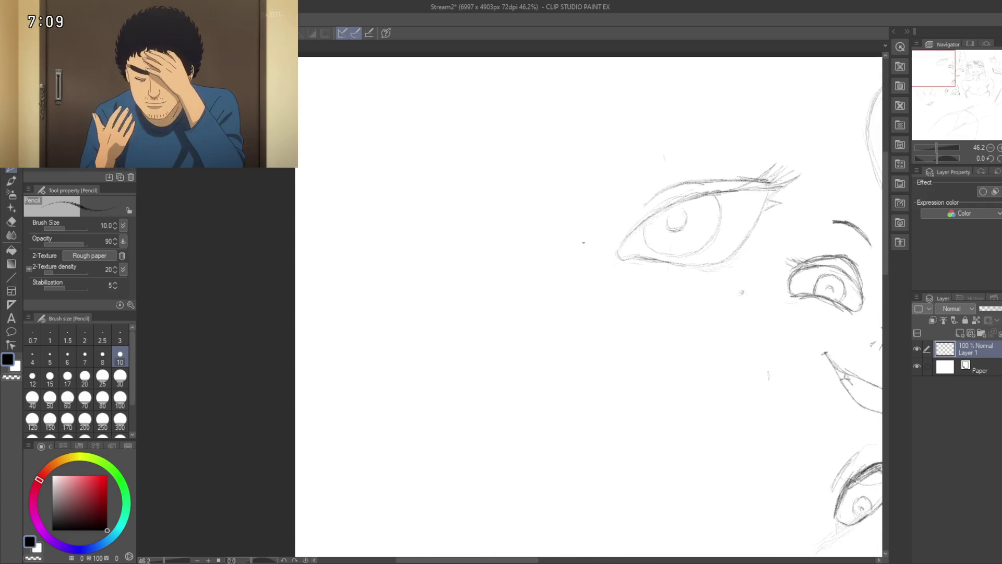
pyautogui.moveTo(573, 266); pyautogui.dragTo(581, 212)
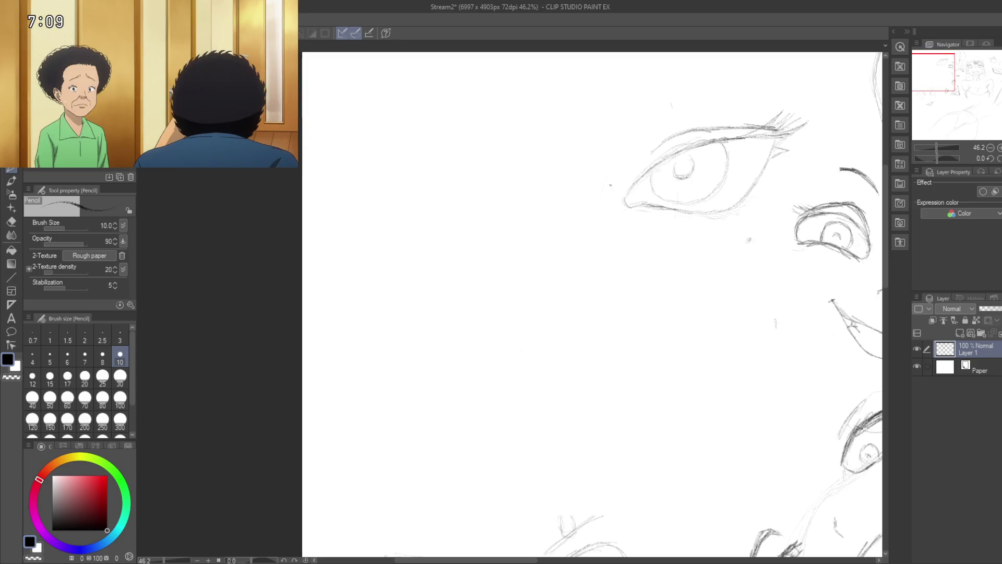
# - Sketch faint nose-bridge guide lines on the blank paper left of the large eye
pyautogui.scroll(-2, 610, 185)
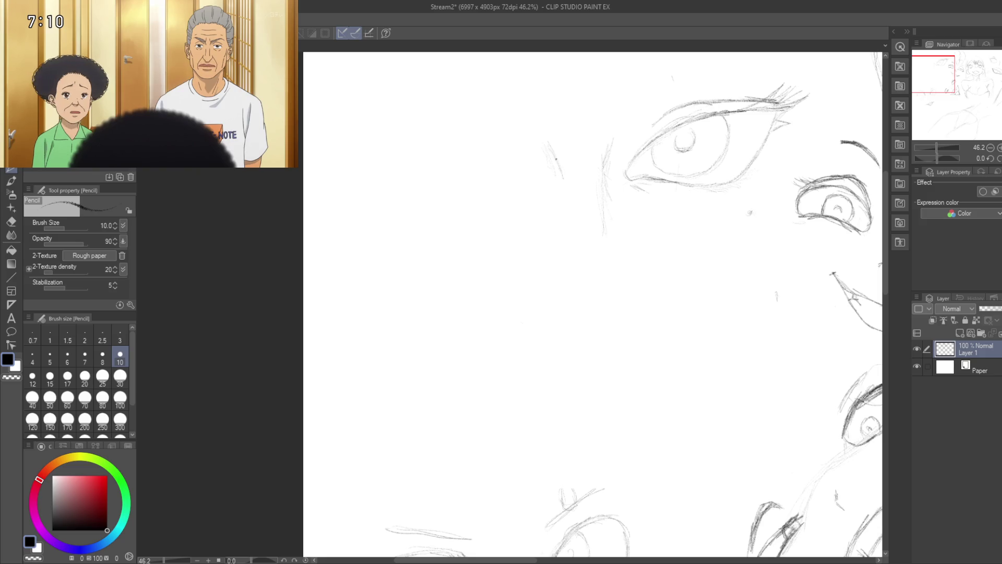
pyautogui.moveTo(570, 230)
pyautogui.mouseDown()
pyautogui.moveTo(603, 195)
pyautogui.moveTo(593, 192)
pyautogui.mouseUp()
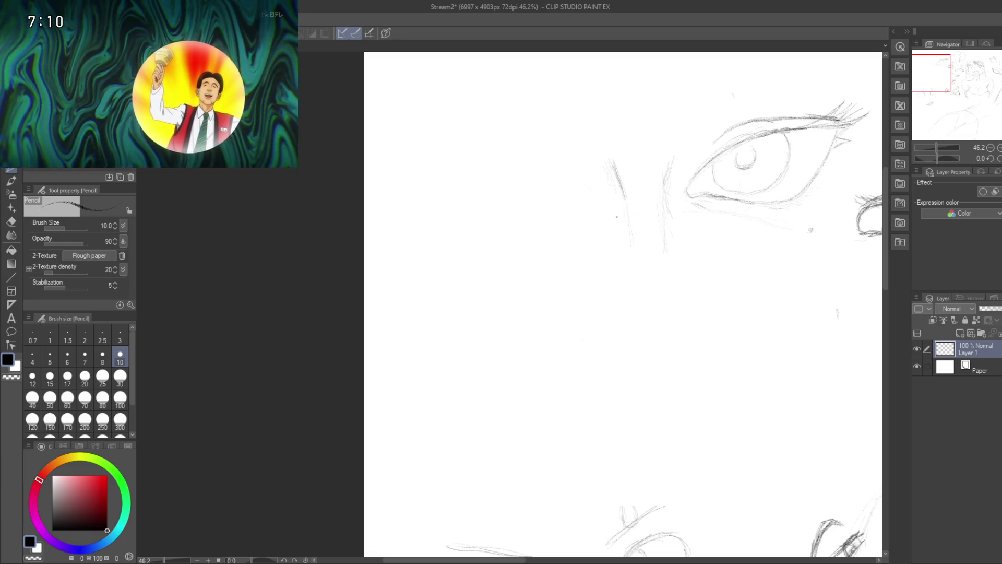
pyautogui.moveTo(582, 214); pyautogui.dragTo(495, 215)
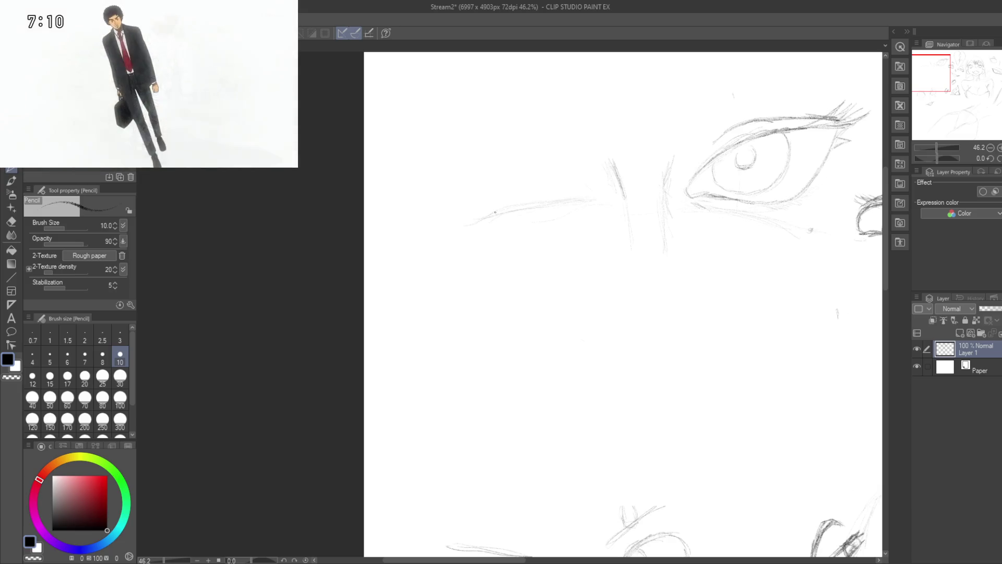
# - Zoom in on the new eye area and extend its faint lid line up-left
pyautogui.moveTo(548, 197); pyautogui.dragTo(474, 145)
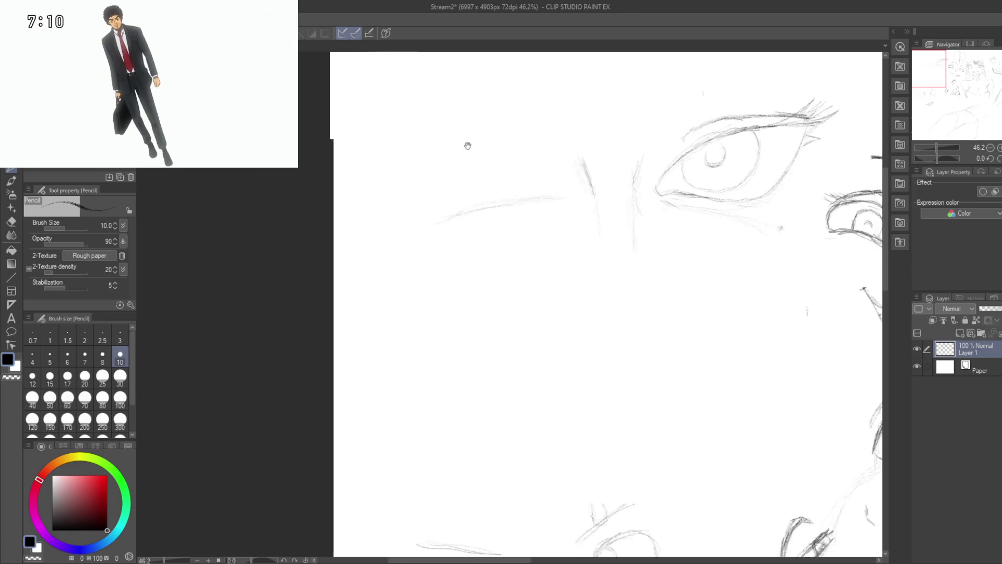
pyautogui.moveTo(498, 224); pyautogui.dragTo(531, 245)
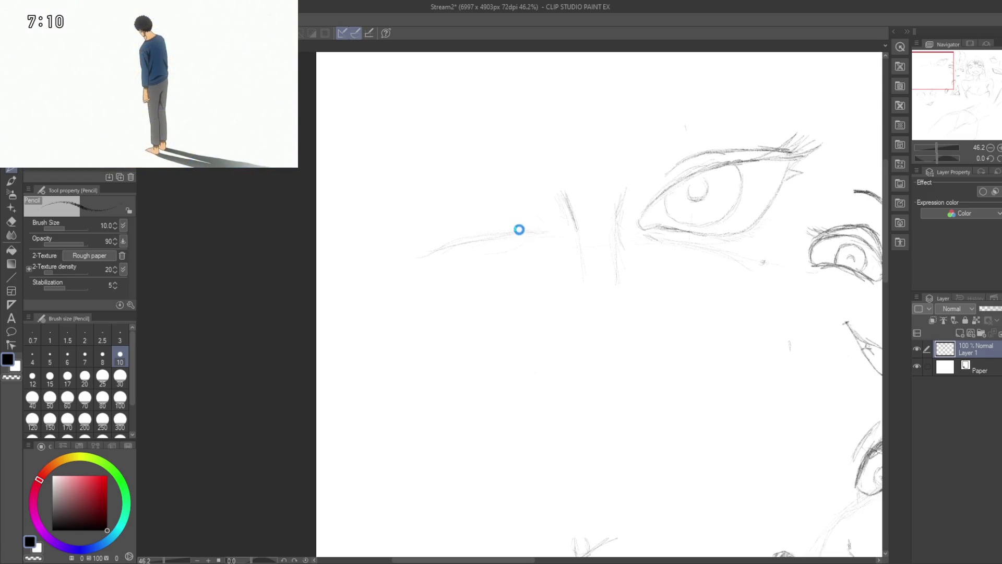
pyautogui.moveTo(519, 230); pyautogui.dragTo(502, 221)
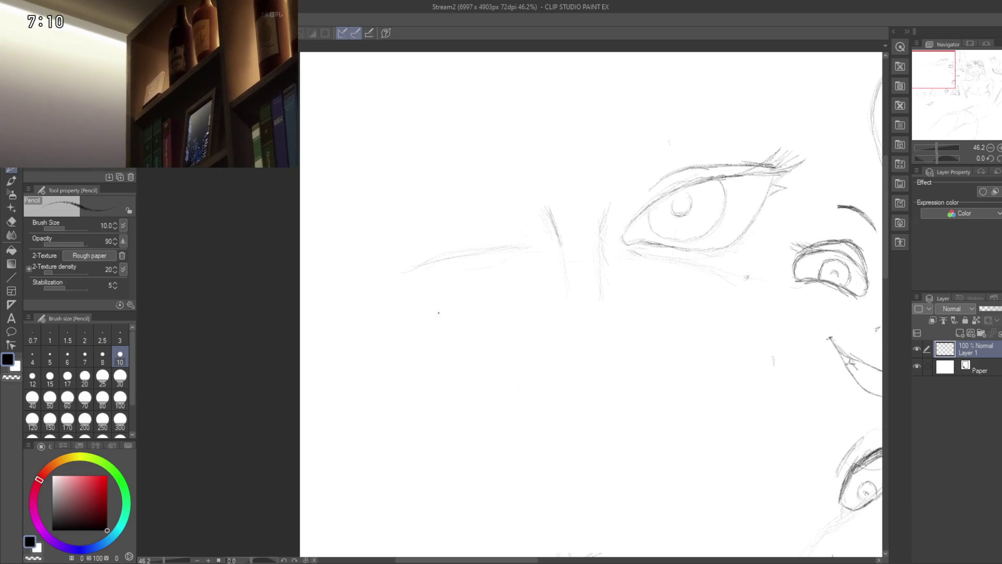
pyautogui.moveTo(481, 267); pyautogui.dragTo(462, 258)
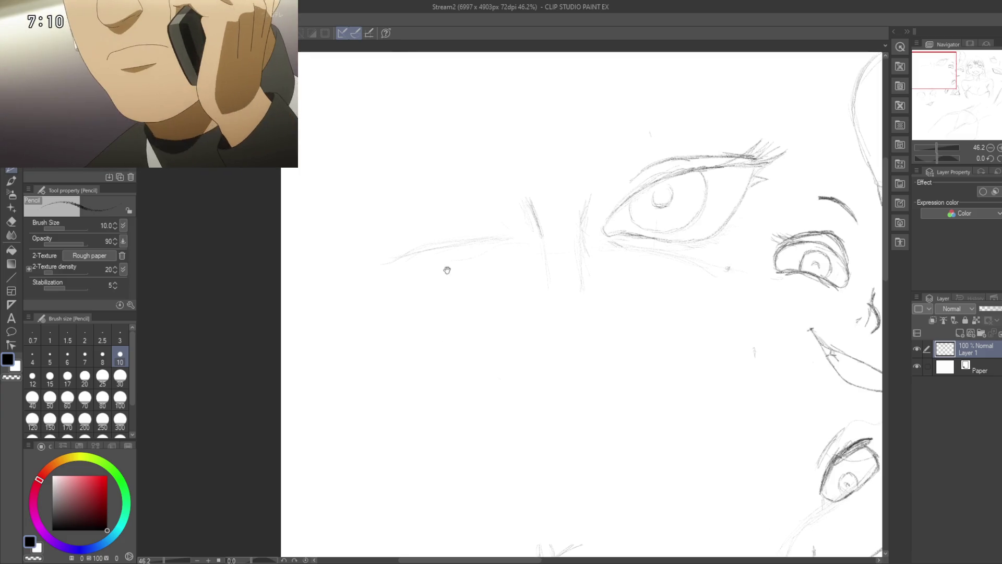
pyautogui.moveTo(444, 283); pyautogui.dragTo(428, 299)
pyautogui.scroll(1, 454, 257)
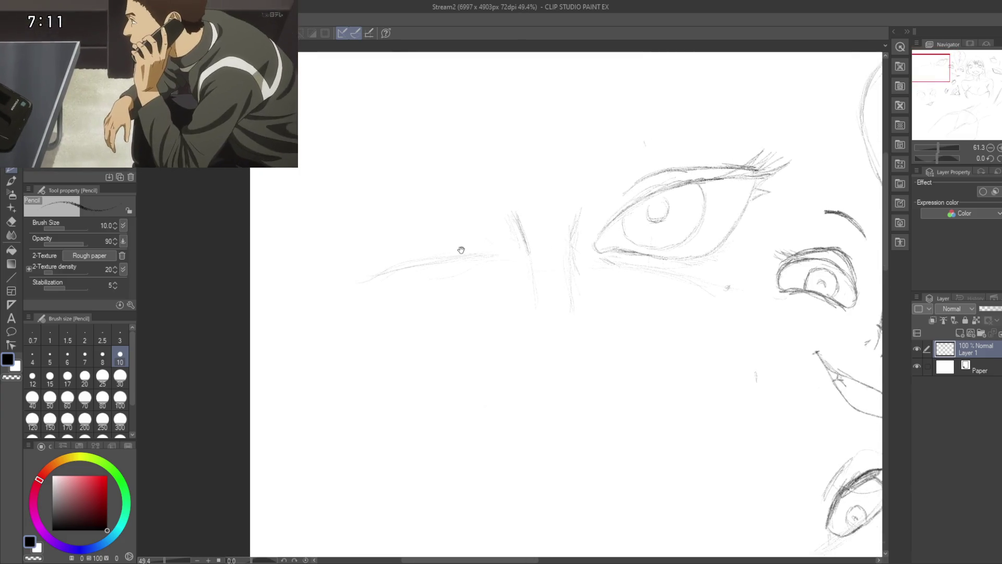
pyautogui.moveTo(461, 250); pyautogui.dragTo(472, 291)
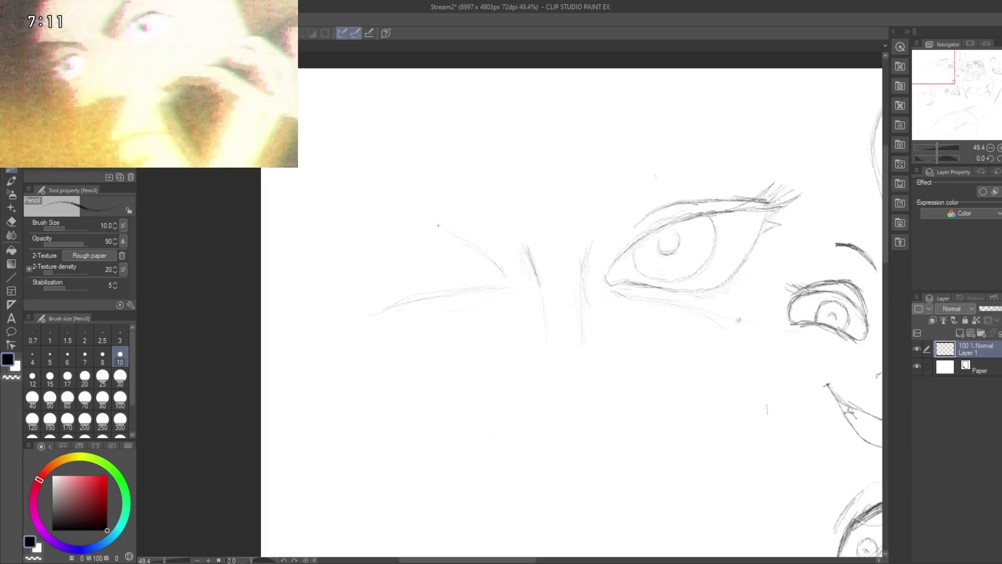
pyautogui.moveTo(435, 224)
pyautogui.mouseDown()
pyautogui.moveTo(491, 261)
pyautogui.moveTo(410, 217)
pyautogui.mouseUp()
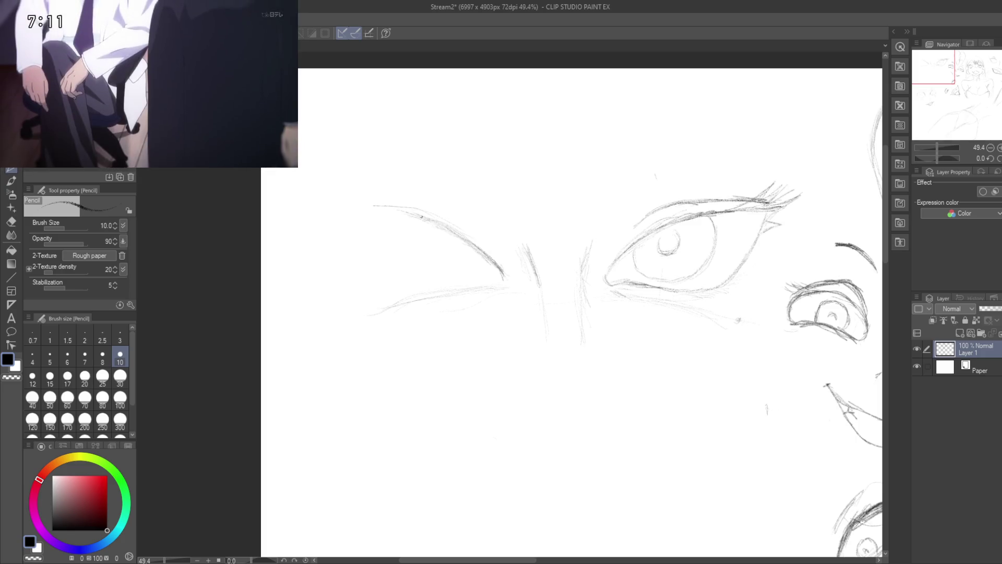
# - Draw the second eye's upper lid, lengthen its lower lid, and close its outer edge darker
pyautogui.moveTo(405, 206)
pyautogui.mouseDown()
pyautogui.moveTo(360, 197)
pyautogui.moveTo(419, 211)
pyautogui.moveTo(479, 249)
pyautogui.mouseUp()
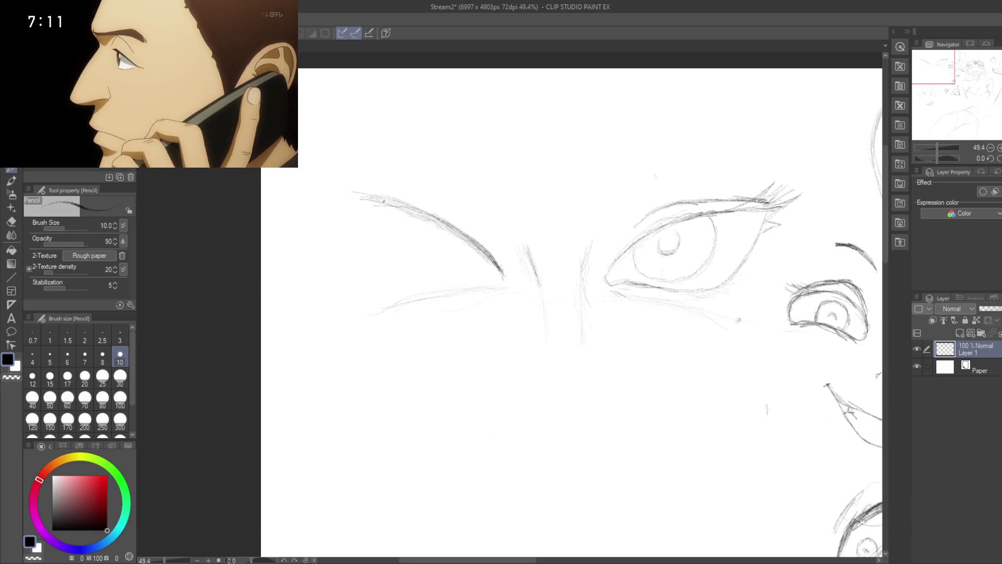
pyautogui.scroll(-2, 392, 193)
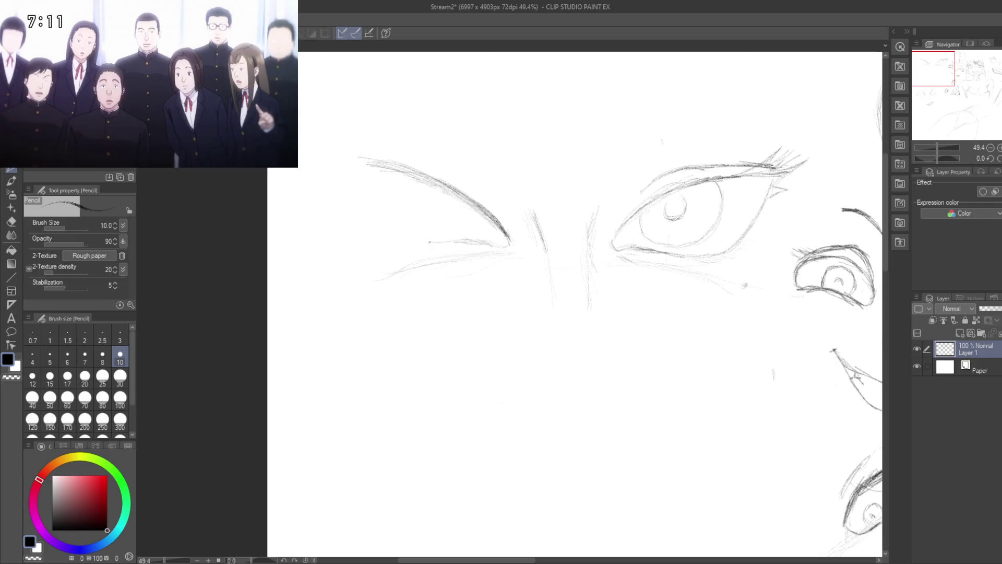
pyautogui.moveTo(431, 243)
pyautogui.mouseDown()
pyautogui.moveTo(479, 240)
pyautogui.moveTo(423, 246)
pyautogui.moveTo(459, 245)
pyautogui.mouseUp()
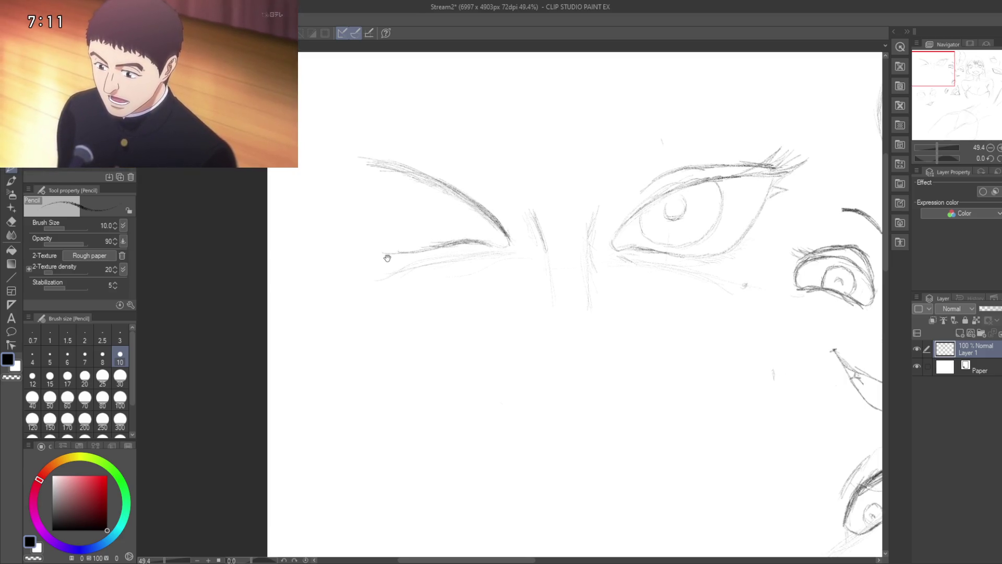
pyautogui.moveTo(387, 257)
pyautogui.mouseDown()
pyautogui.moveTo(432, 253)
pyautogui.moveTo(438, 265)
pyautogui.moveTo(338, 208)
pyautogui.mouseUp()
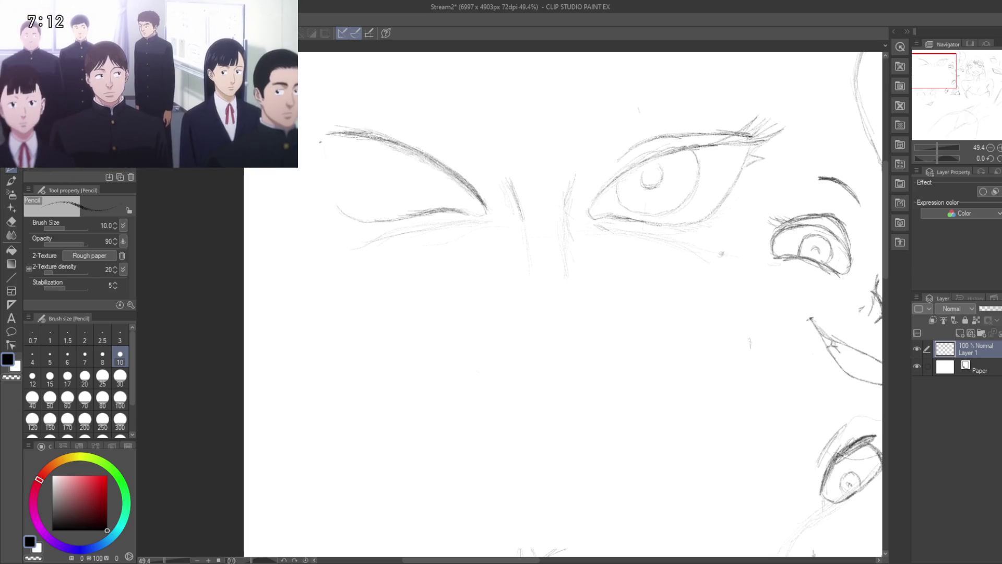
pyautogui.moveTo(322, 137); pyautogui.dragTo(338, 207)
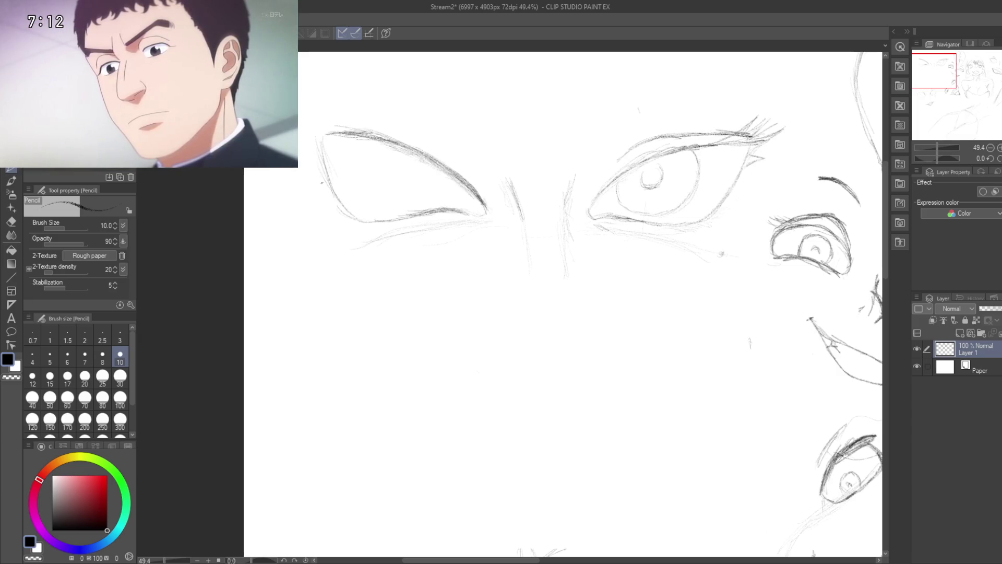
# - Pan to the new pair of eyes and stroke a darker line over the left eye's upper lid
pyautogui.moveTo(333, 189); pyautogui.dragTo(362, 179)
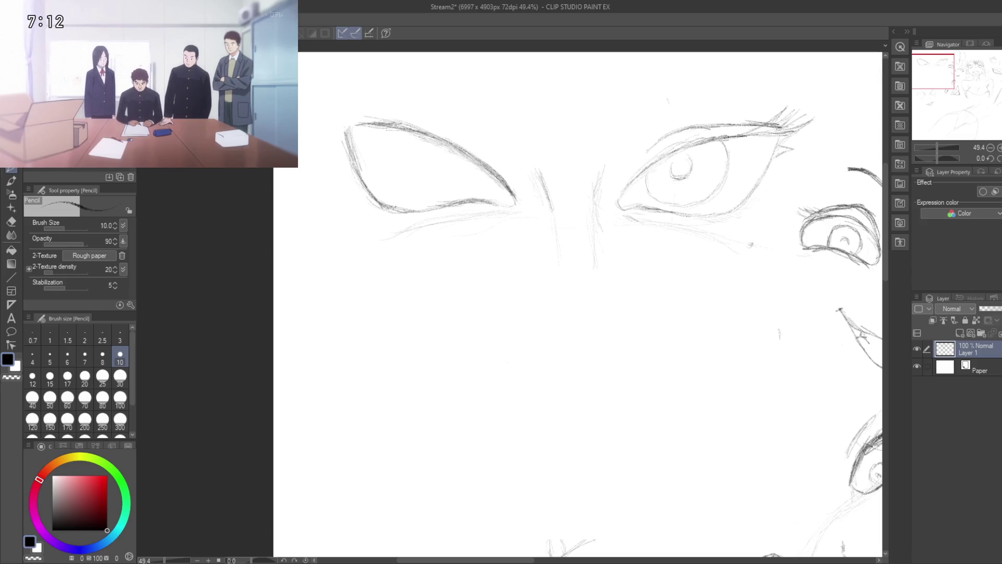
pyautogui.moveTo(454, 261)
pyautogui.mouseDown()
pyautogui.moveTo(494, 243)
pyautogui.moveTo(385, 331)
pyautogui.mouseUp()
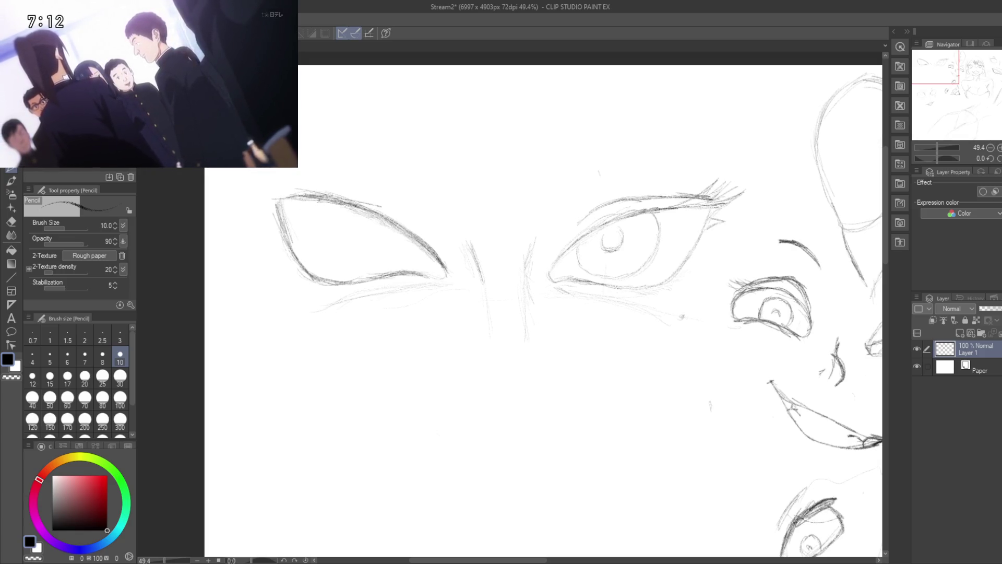
pyautogui.moveTo(326, 199)
pyautogui.mouseDown()
pyautogui.moveTo(377, 207)
pyautogui.moveTo(407, 227)
pyautogui.mouseUp()
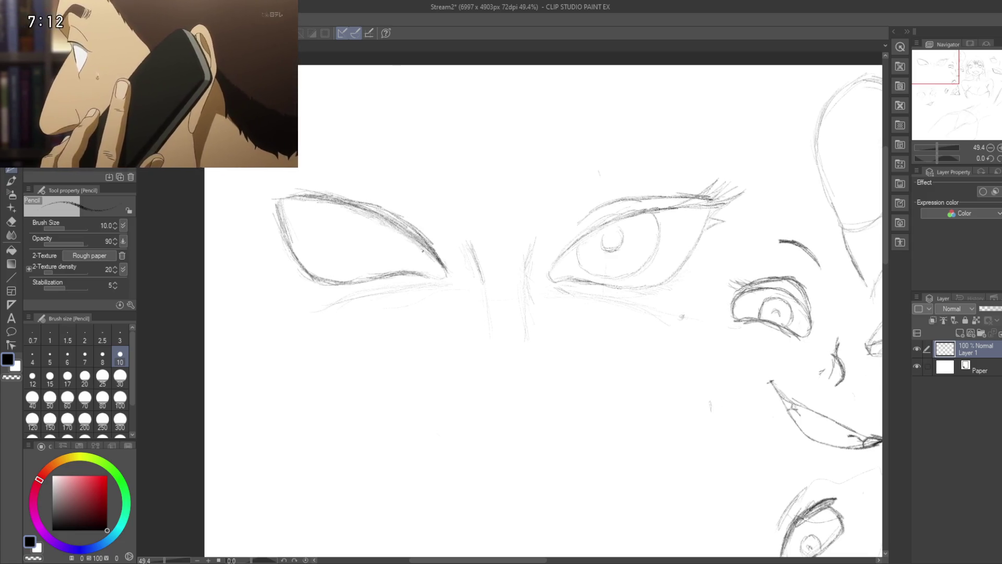
pyautogui.moveTo(398, 246)
pyautogui.mouseDown()
pyautogui.moveTo(443, 221)
pyautogui.moveTo(342, 269)
pyautogui.mouseUp()
# - Zoom in and retrace the left eye's full lower lid and both halves of its upper lid darker
pyautogui.scroll(3, 406, 232)
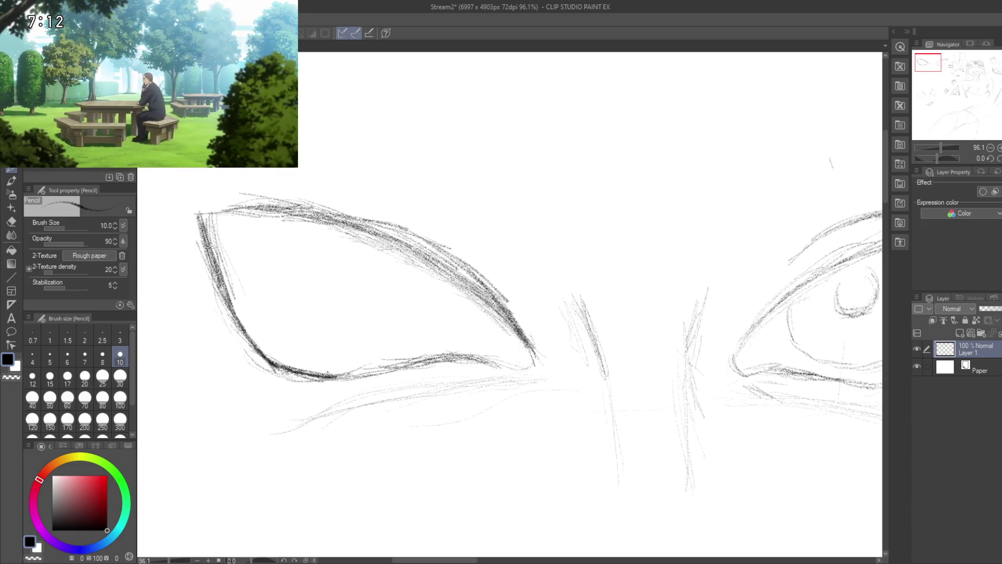
pyautogui.moveTo(329, 373); pyautogui.dragTo(501, 367)
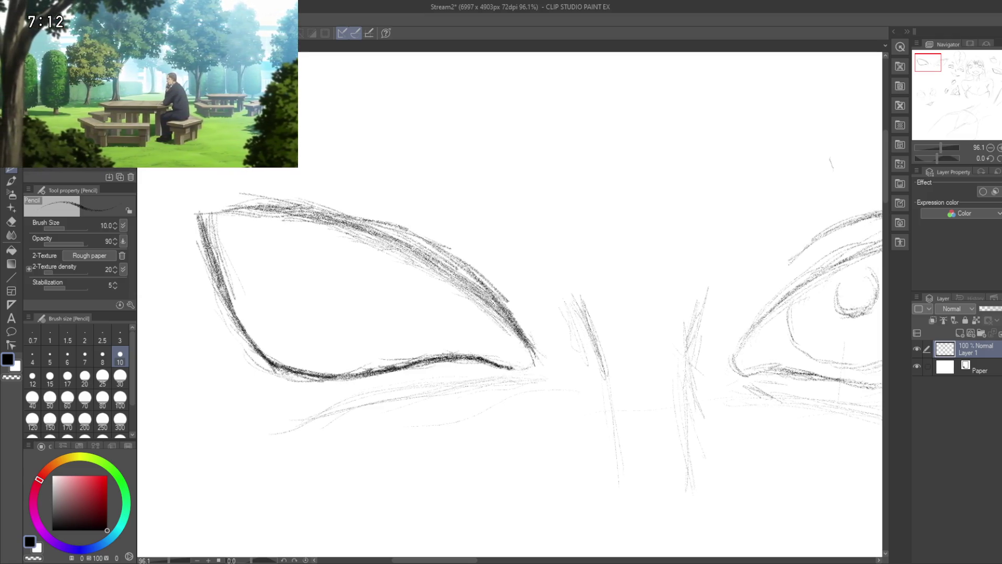
pyautogui.moveTo(500, 367); pyautogui.dragTo(528, 366)
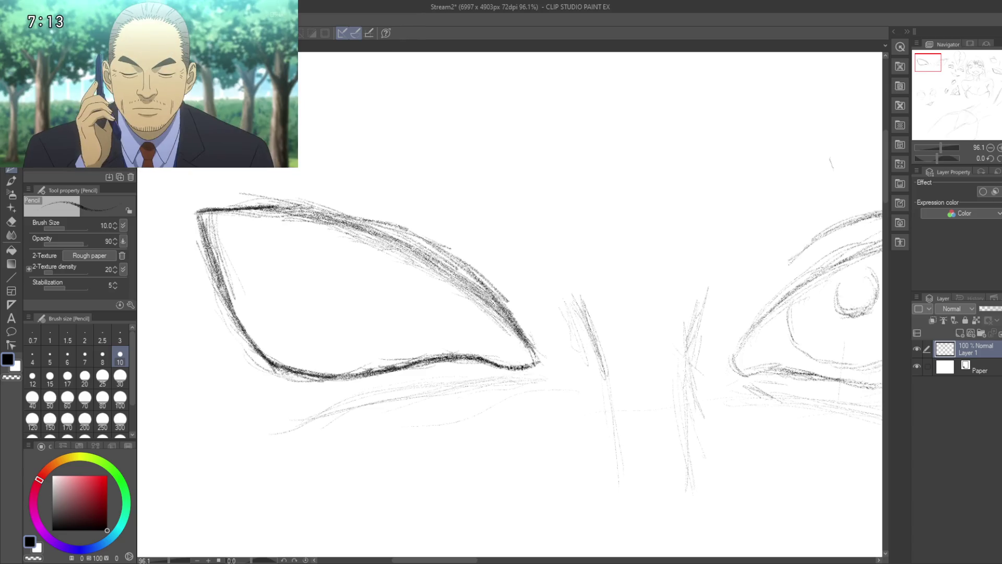
pyautogui.moveTo(198, 211); pyautogui.dragTo(295, 206)
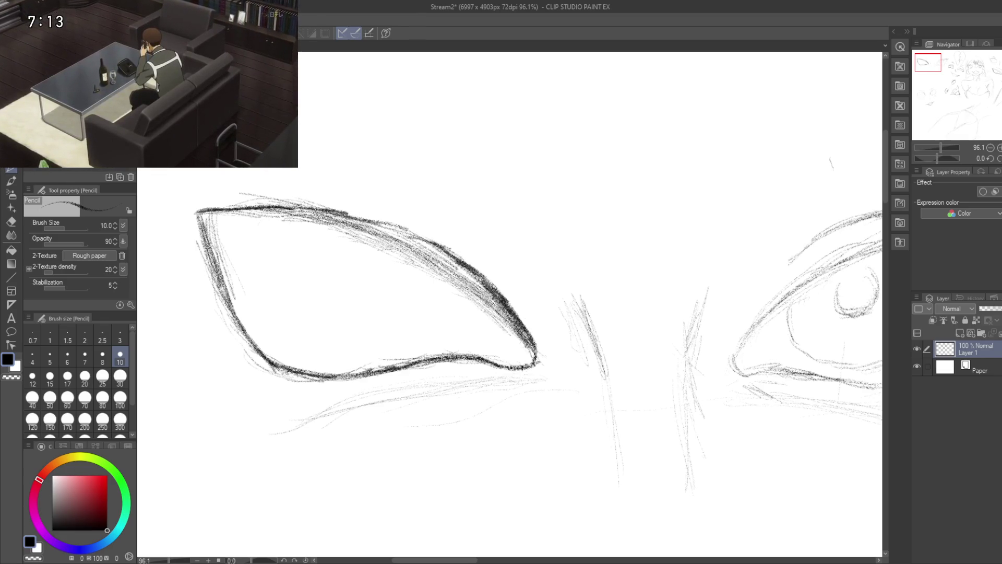
pyautogui.moveTo(314, 207); pyautogui.dragTo(420, 241)
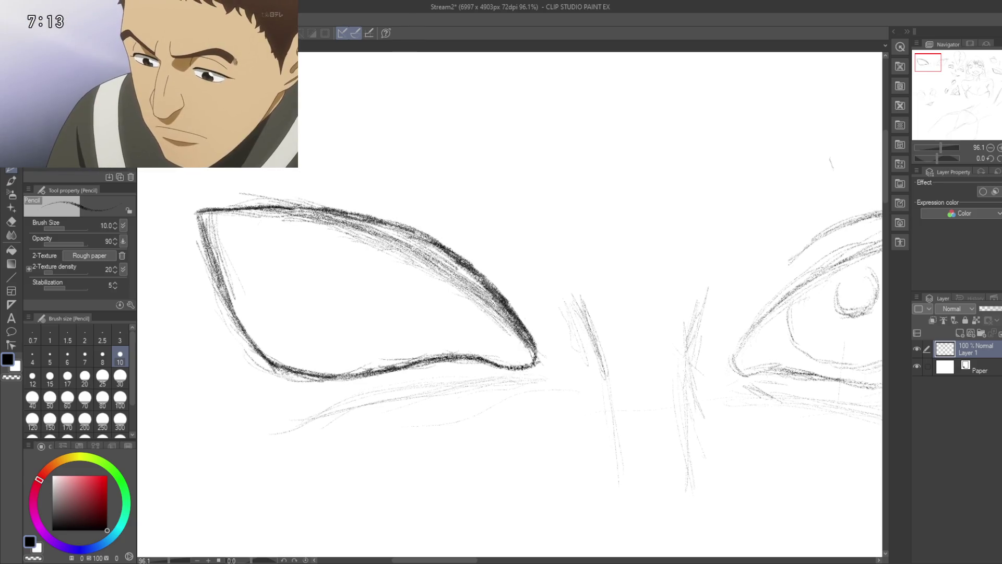
pyautogui.hscroll(2, 407, 274)
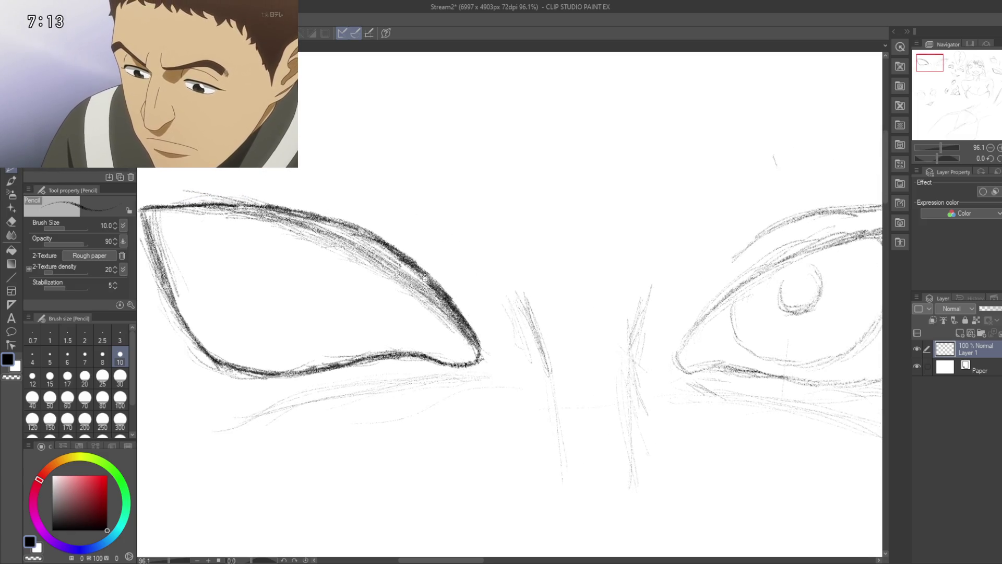
# - With the hard eraser, remove the grey shading beneath the left eye's upper lid line
pyautogui.scroll(-3, 416, 279)
pyautogui.scroll(1, 415, 279)
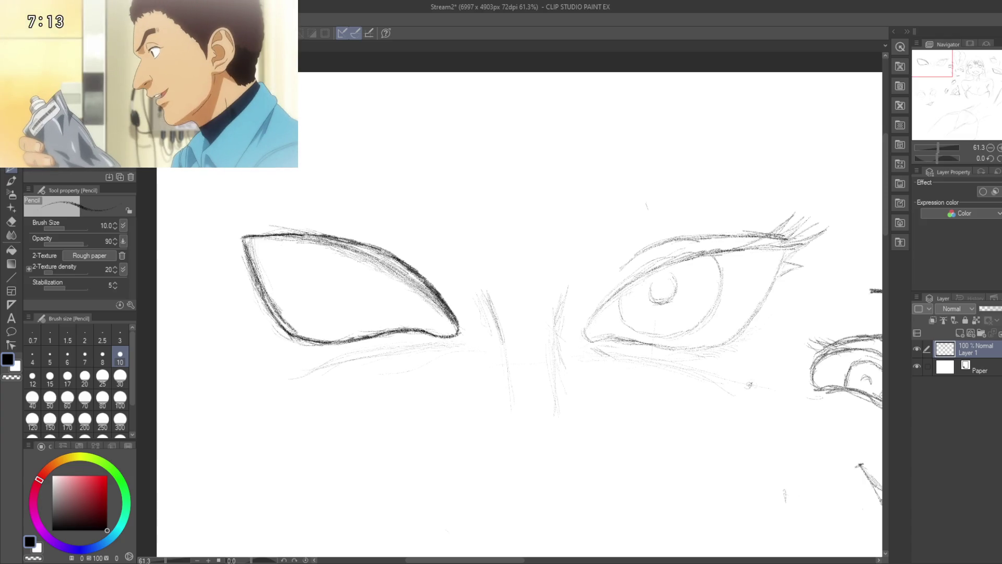
pyautogui.moveTo(311, 363)
pyautogui.mouseDown()
pyautogui.moveTo(376, 351)
pyautogui.moveTo(292, 346)
pyautogui.moveTo(313, 358)
pyautogui.moveTo(282, 287)
pyautogui.moveTo(323, 285)
pyautogui.moveTo(316, 277)
pyautogui.mouseUp()
pyautogui.press('e')
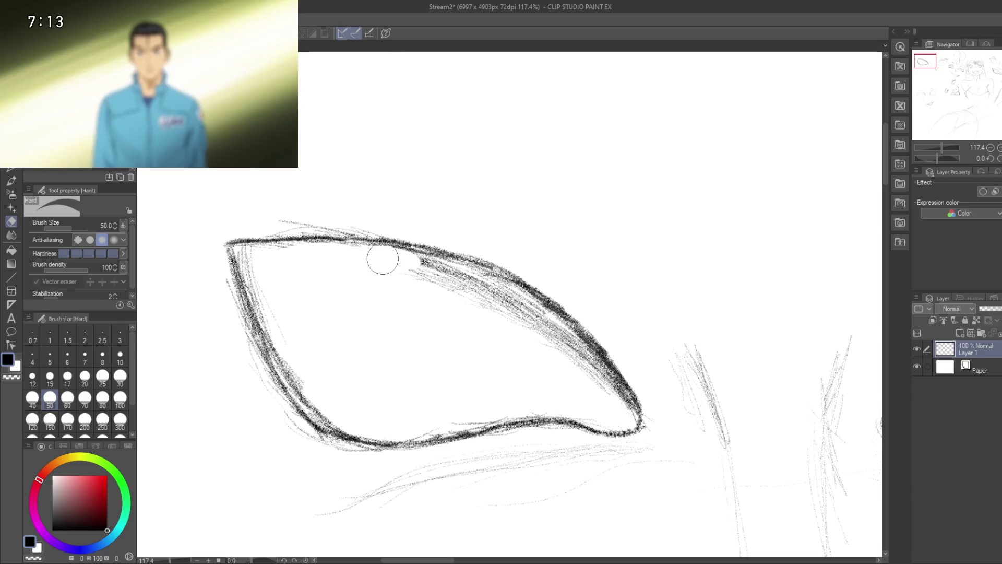
pyautogui.moveTo(399, 262); pyautogui.dragTo(473, 284)
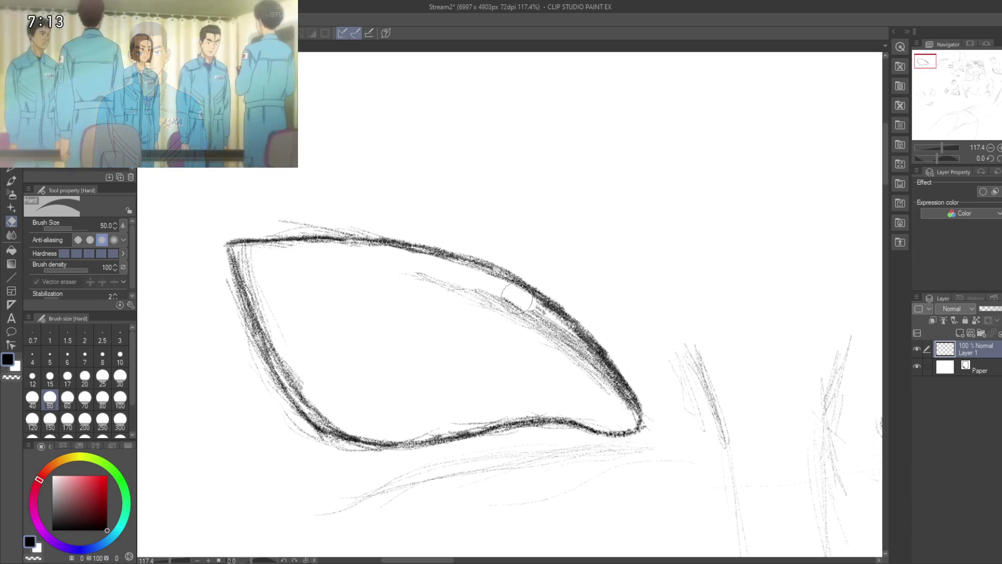
pyautogui.moveTo(488, 286); pyautogui.dragTo(584, 353)
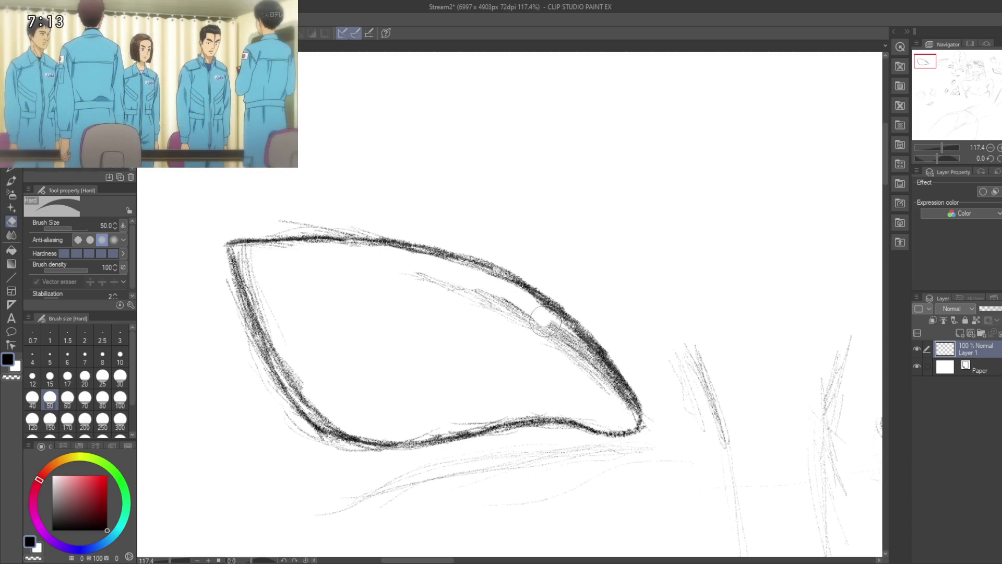
pyautogui.moveTo(511, 294); pyautogui.dragTo(588, 350)
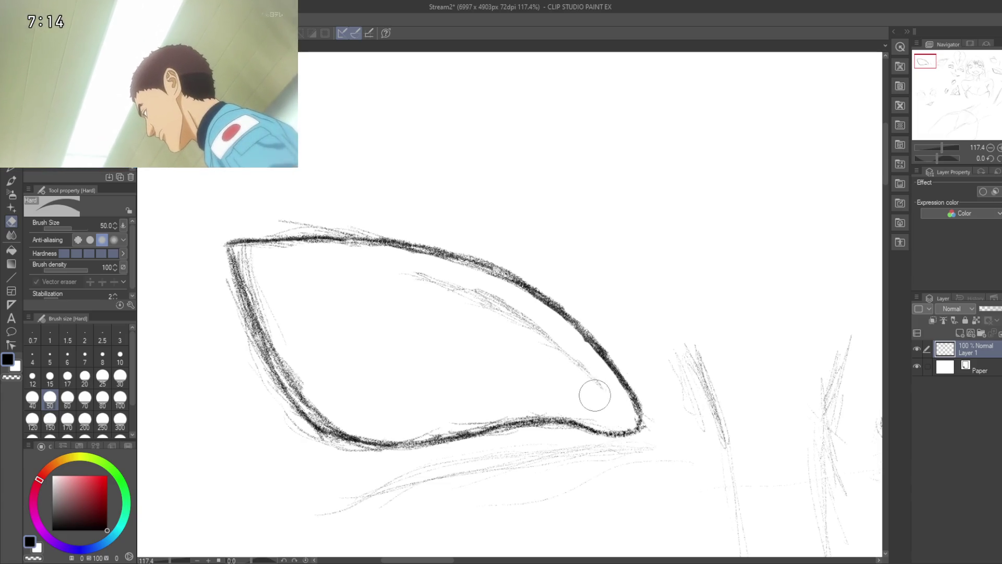
pyautogui.moveTo(595, 395)
pyautogui.mouseDown()
pyautogui.moveTo(487, 308)
pyautogui.moveTo(429, 283)
pyautogui.mouseUp()
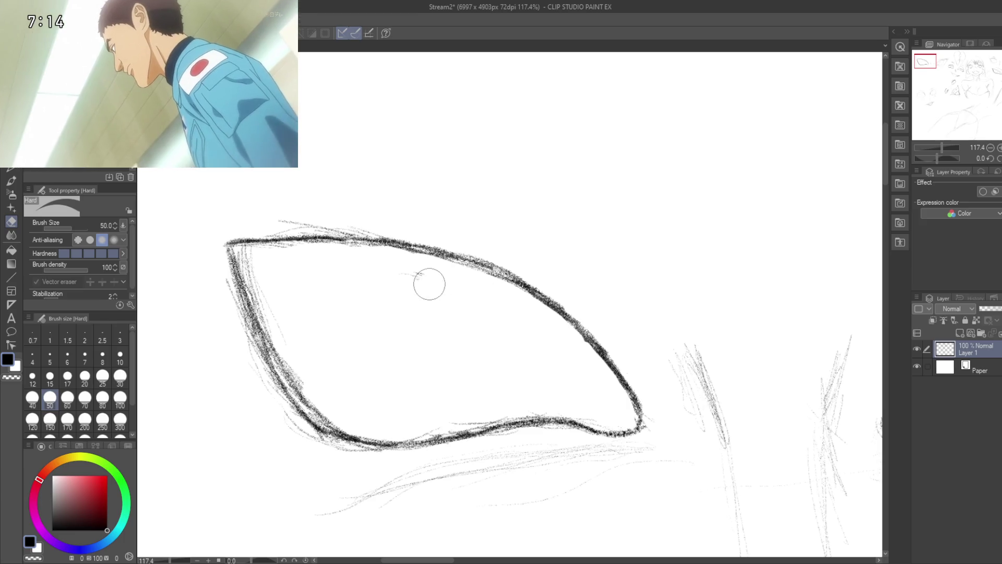
# - Erase the stray lines along the eye's left edge and zoom out to review the sketch
pyautogui.scroll(-3, 347, 315)
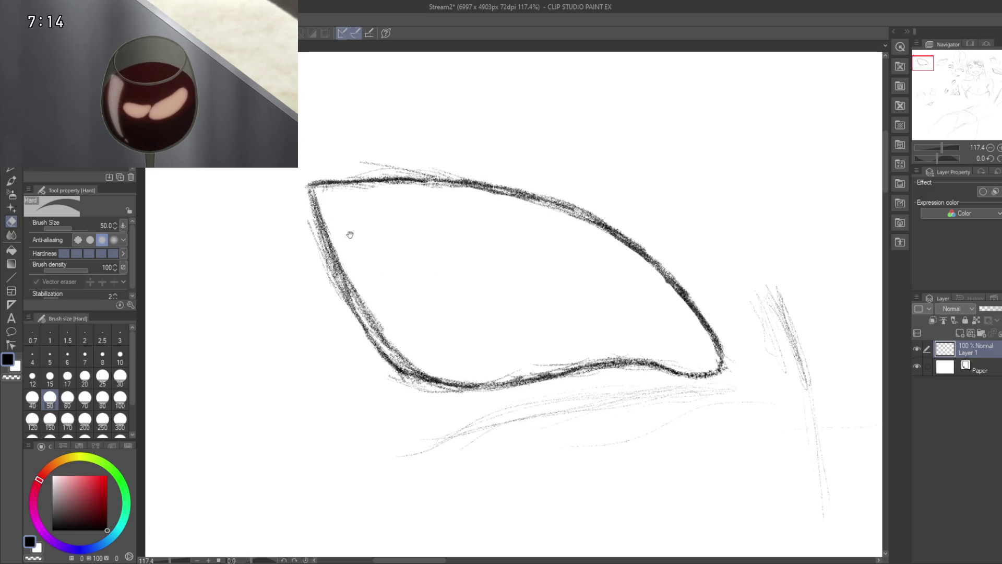
pyautogui.scroll(-3, 360, 248)
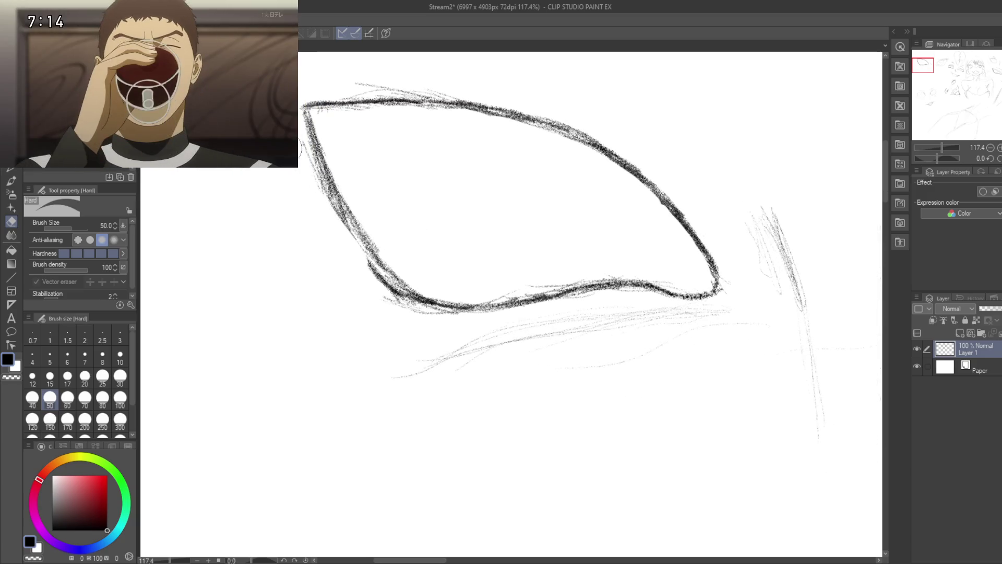
pyautogui.moveTo(316, 184)
pyautogui.mouseDown()
pyautogui.moveTo(329, 197)
pyautogui.moveTo(331, 232)
pyautogui.moveTo(392, 284)
pyautogui.mouseUp()
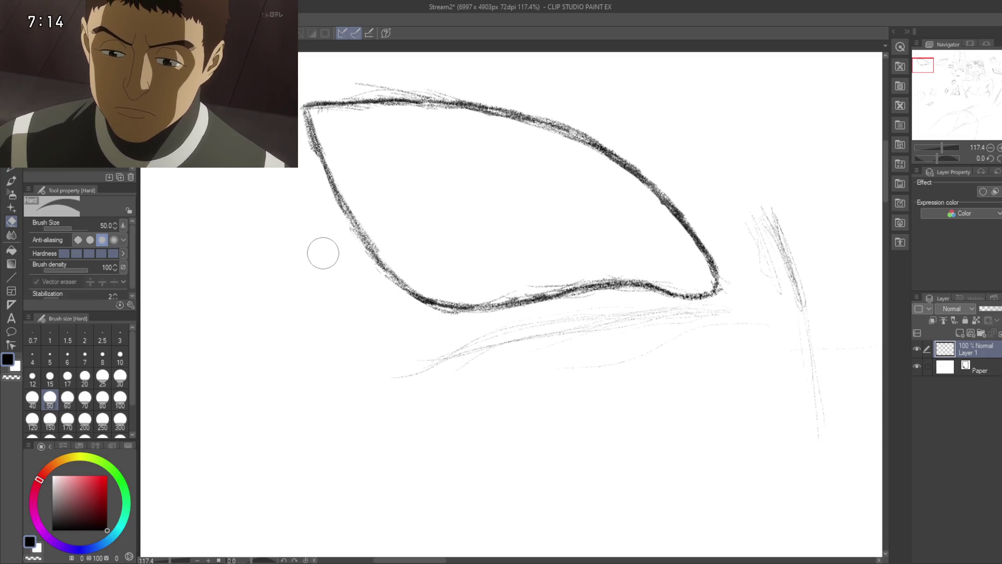
pyautogui.moveTo(327, 267); pyautogui.dragTo(350, 338)
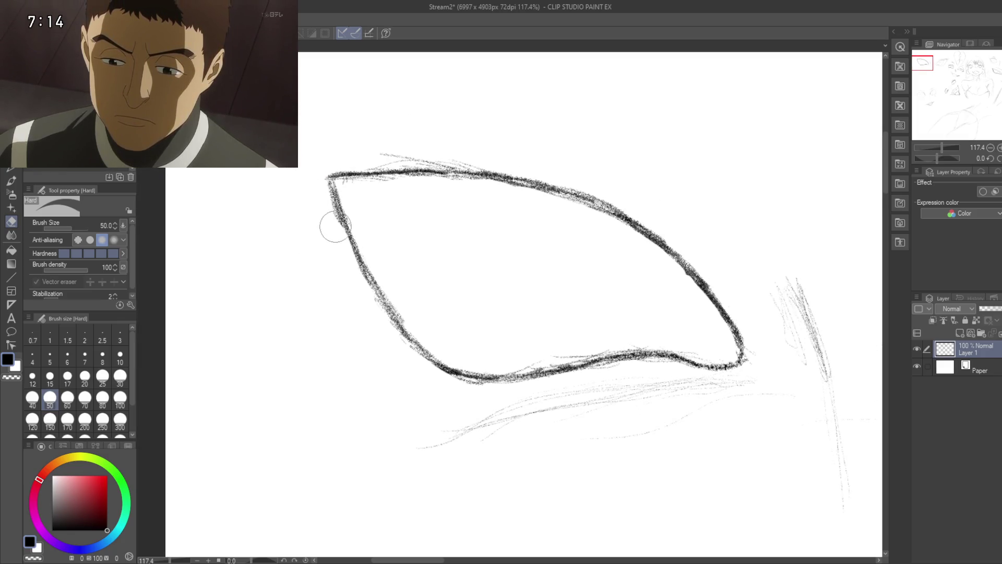
pyautogui.moveTo(512, 241); pyautogui.dragTo(458, 194)
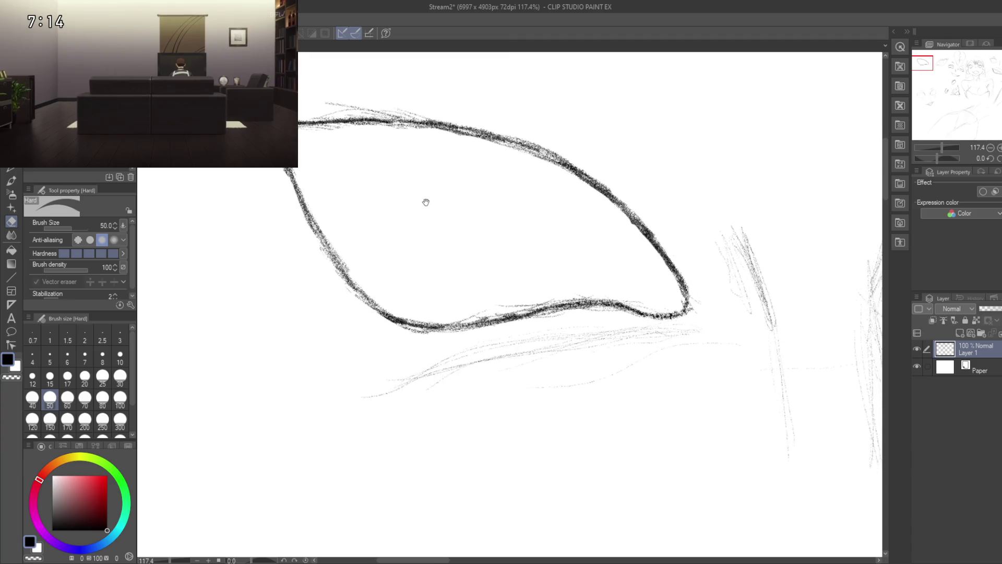
pyautogui.moveTo(439, 285); pyautogui.dragTo(462, 286)
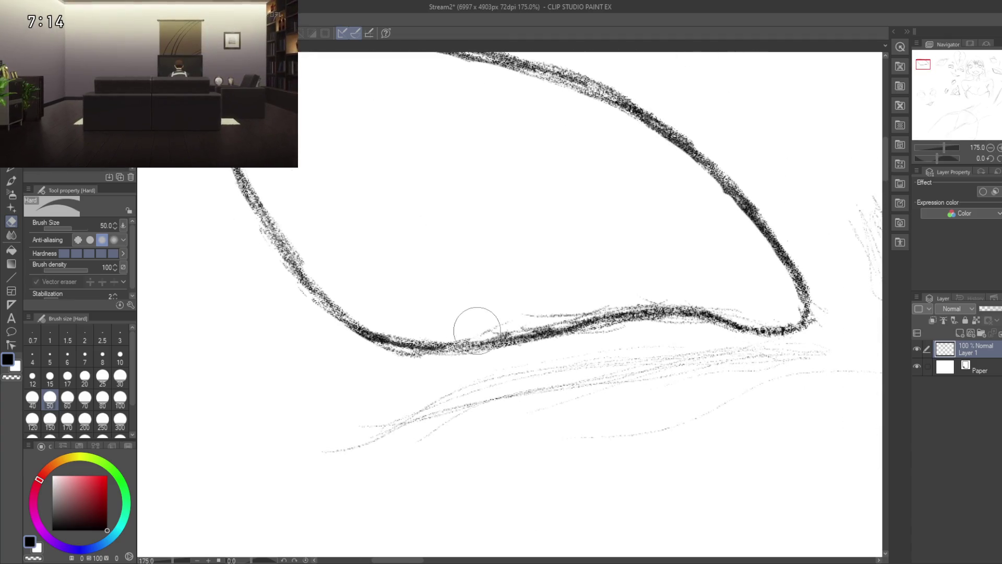
pyautogui.moveTo(597, 291); pyautogui.dragTo(422, 281)
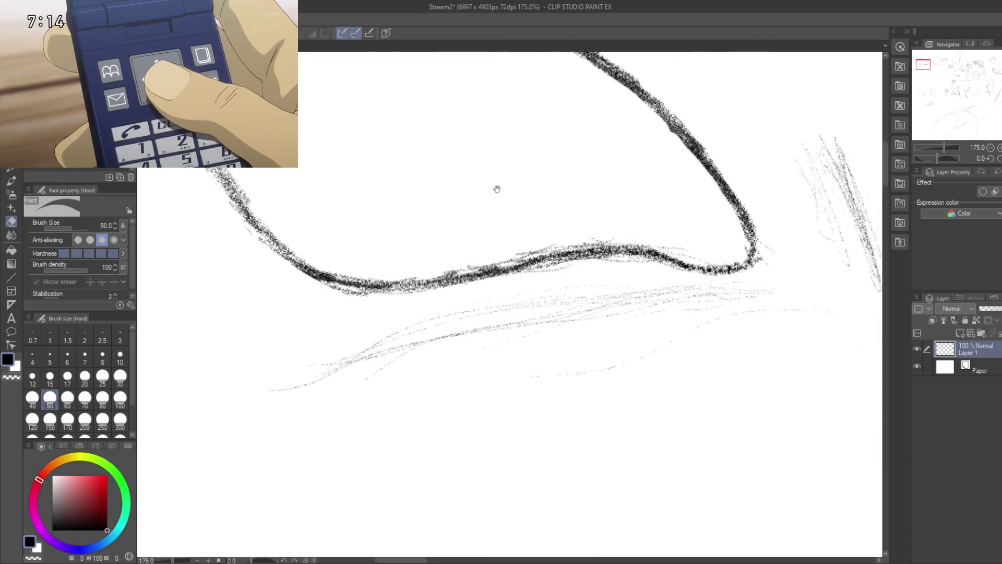
pyautogui.moveTo(535, 294)
pyautogui.mouseDown()
pyautogui.moveTo(459, 295)
pyautogui.moveTo(501, 316)
pyautogui.moveTo(506, 335)
pyautogui.moveTo(448, 416)
pyautogui.moveTo(468, 351)
pyautogui.moveTo(448, 313)
pyautogui.mouseUp()
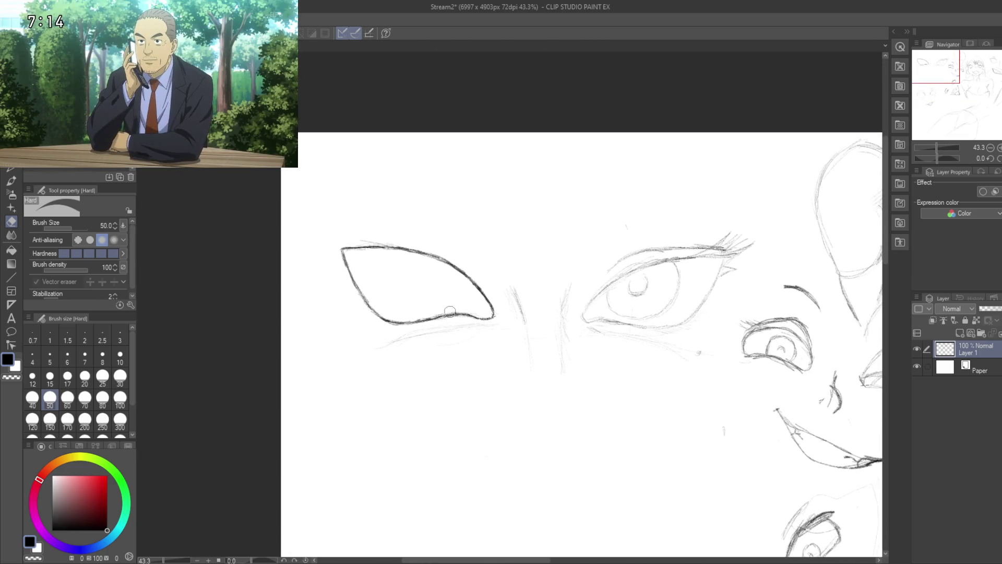
# - Switch back to the Pencil and save the drawing with Ctrl+S
pyautogui.press('p')
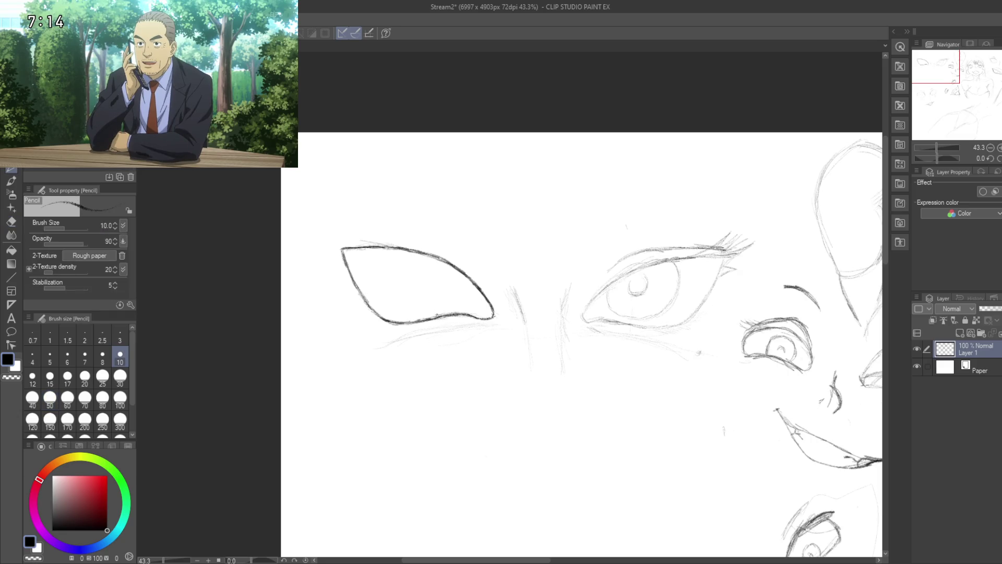
pyautogui.hotkey('ctrl', 's')
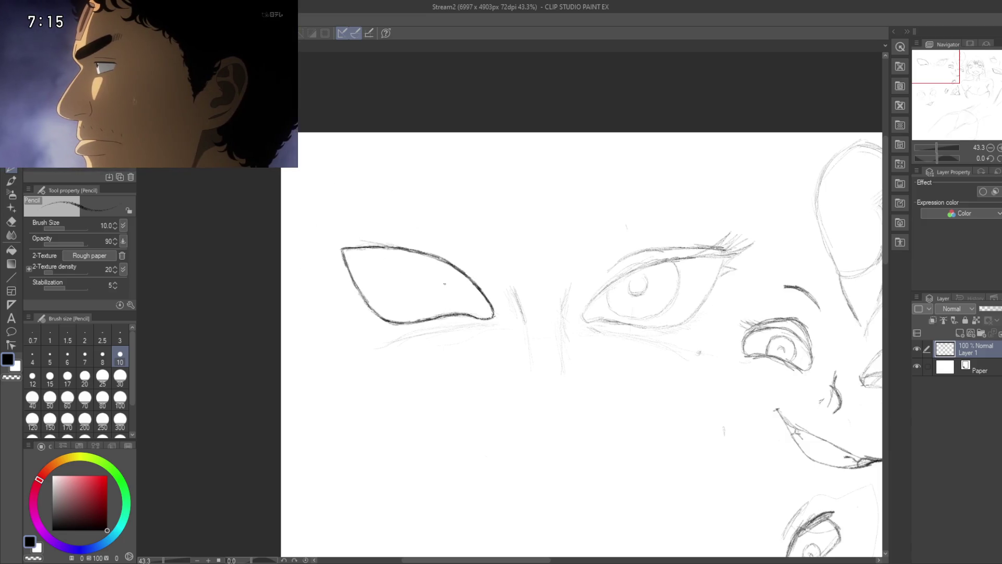
pyautogui.scroll(1, 444, 284)
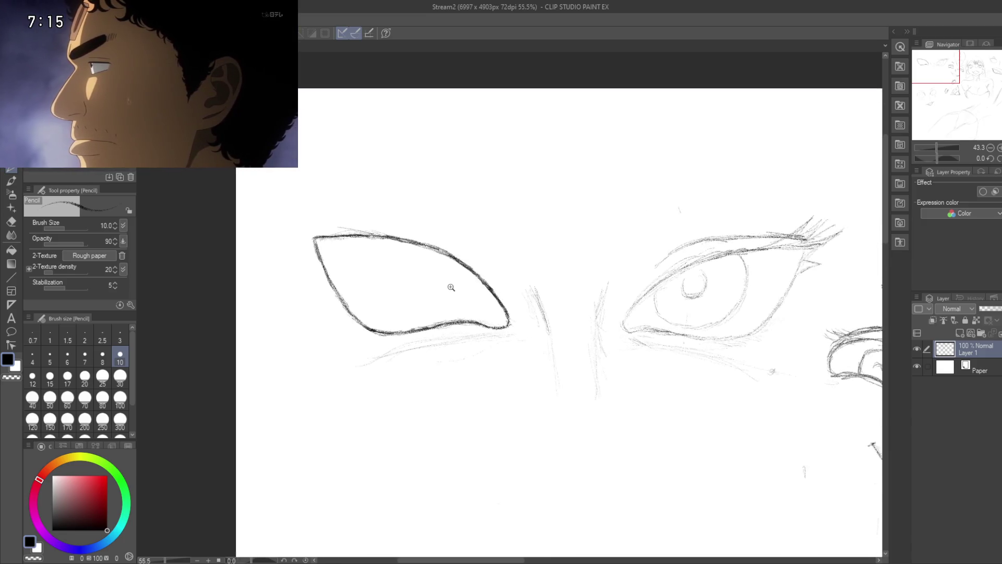
pyautogui.scroll(1, 444, 284)
pyautogui.scroll(1, 433, 282)
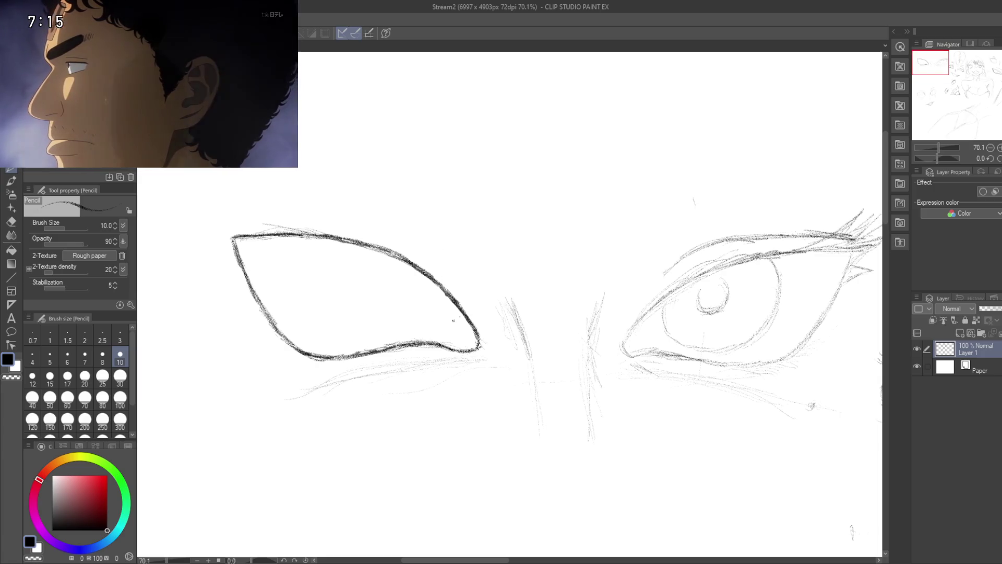
# - Sketch a round iris circle with a pupil curve inside the left eye outline
pyautogui.click(437, 302)
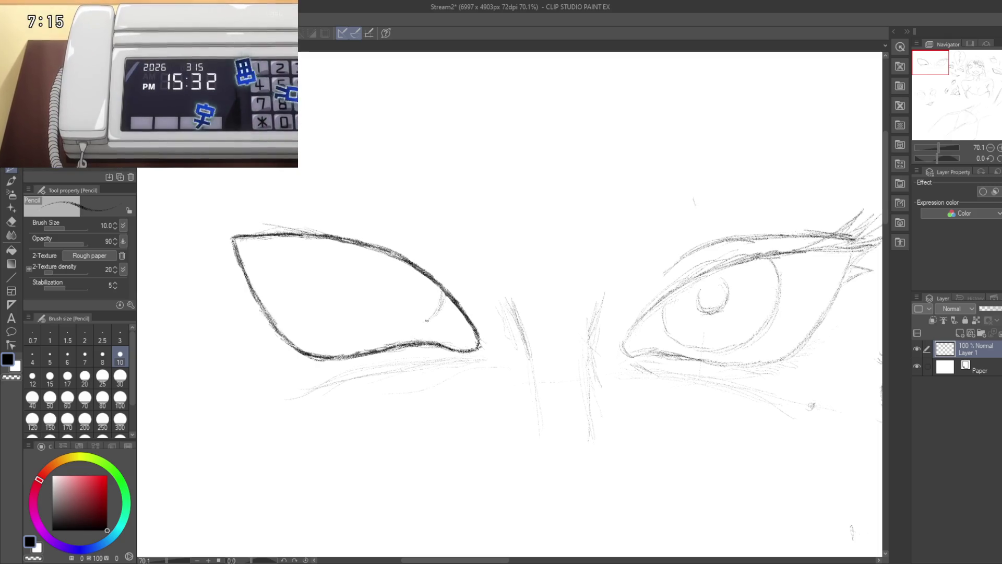
pyautogui.moveTo(420, 324); pyautogui.dragTo(368, 327)
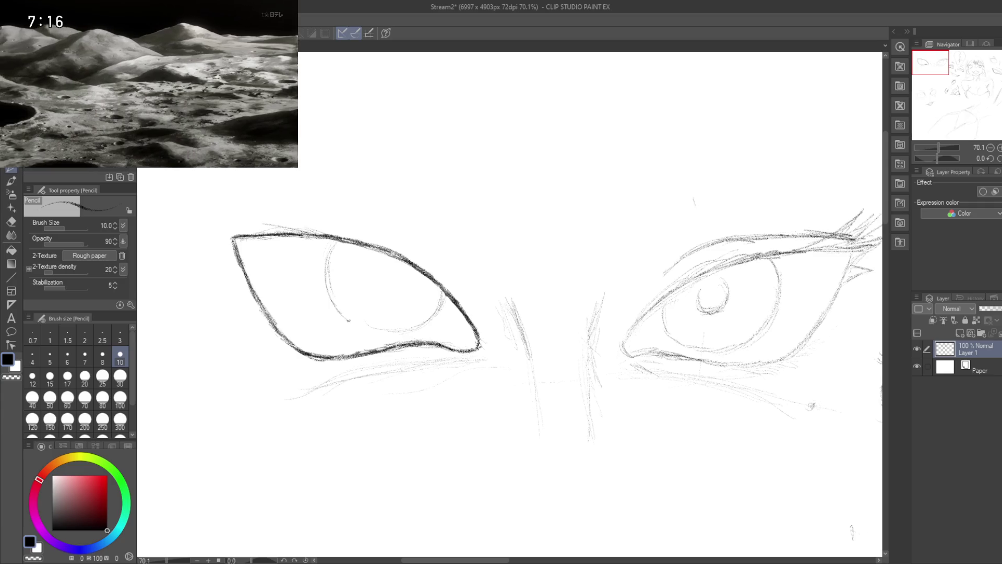
pyautogui.moveTo(347, 319); pyautogui.dragTo(386, 329)
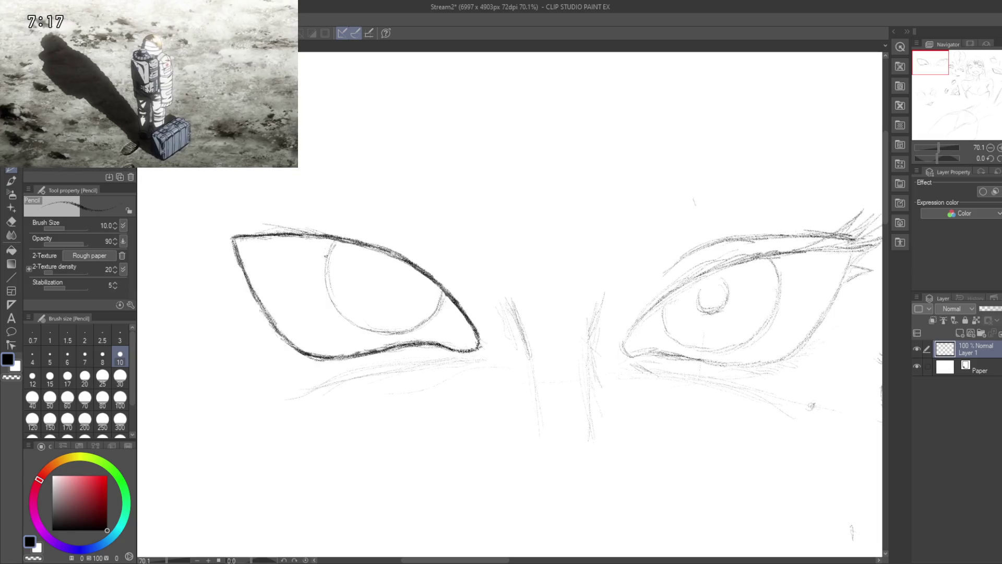
pyautogui.moveTo(363, 281); pyautogui.dragTo(339, 226)
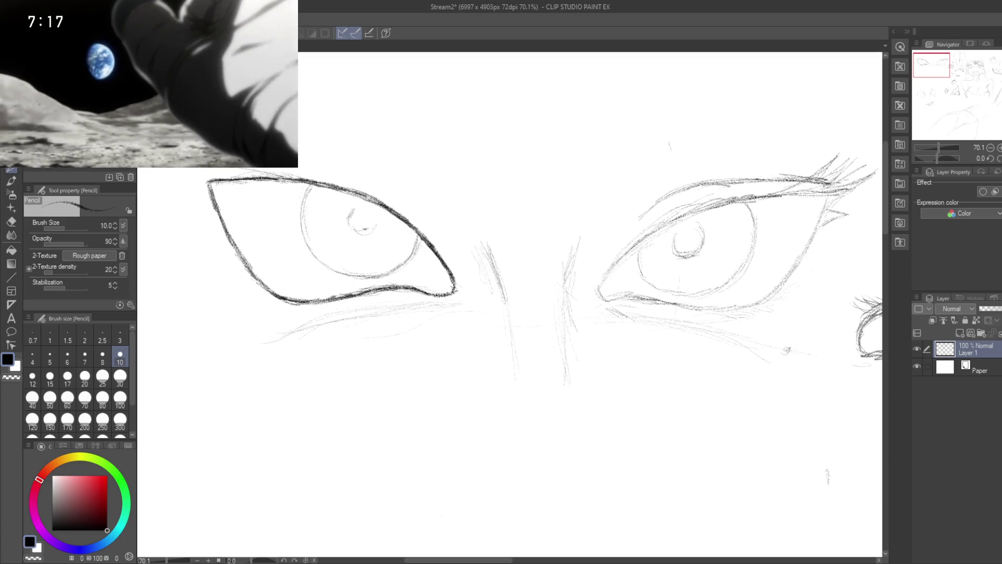
pyautogui.scroll(-4, 389, 264)
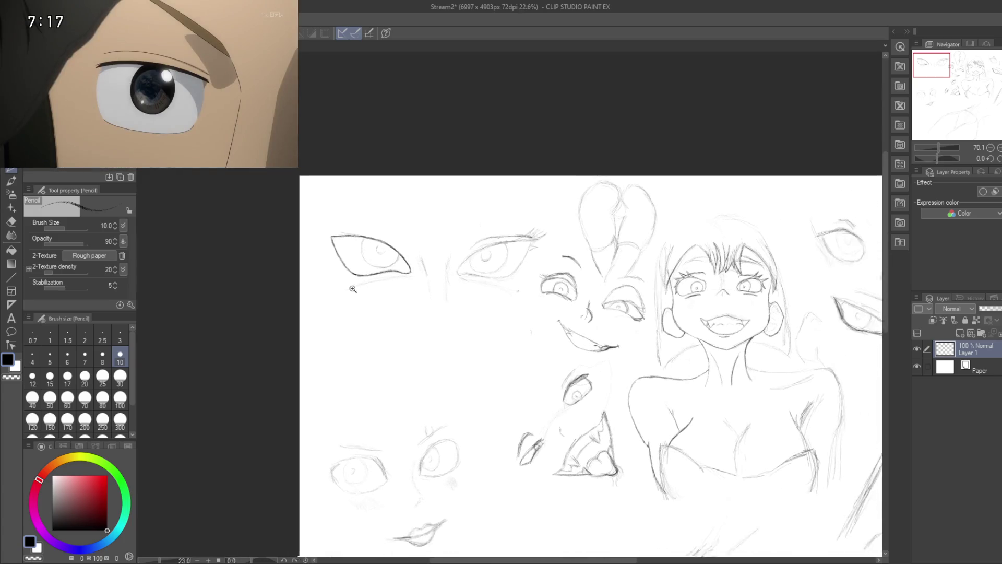
# - Draw a short pencil crease stroke just above the left eye's upper lid
pyautogui.scroll(4, 375, 287)
pyautogui.scroll(-2, 364, 312)
pyautogui.scroll(2, 364, 312)
pyautogui.scroll(2, 376, 303)
pyautogui.moveTo(424, 281)
pyautogui.mouseDown()
pyautogui.moveTo(412, 226)
pyautogui.moveTo(430, 297)
pyautogui.mouseUp()
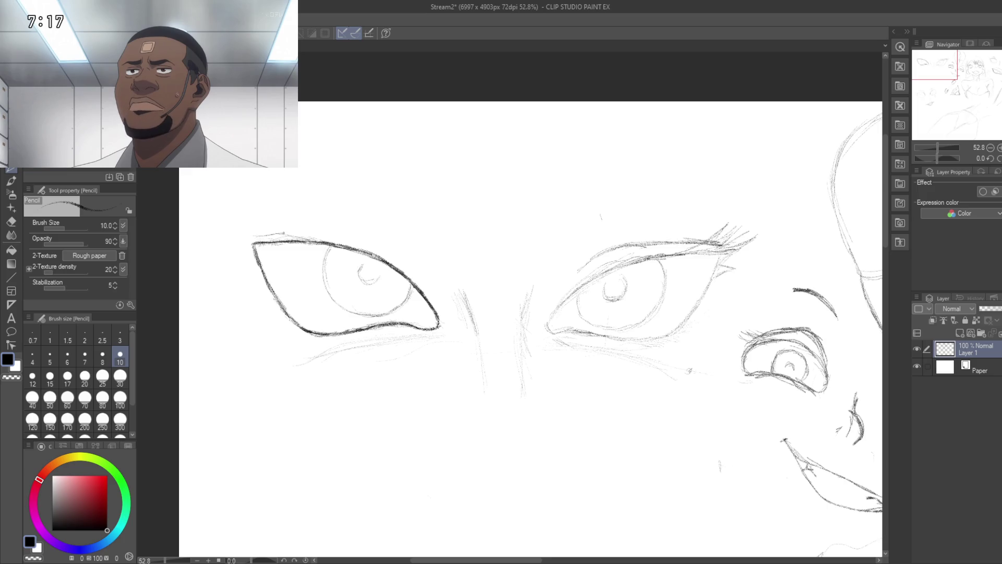
pyautogui.moveTo(275, 234); pyautogui.dragTo(313, 236)
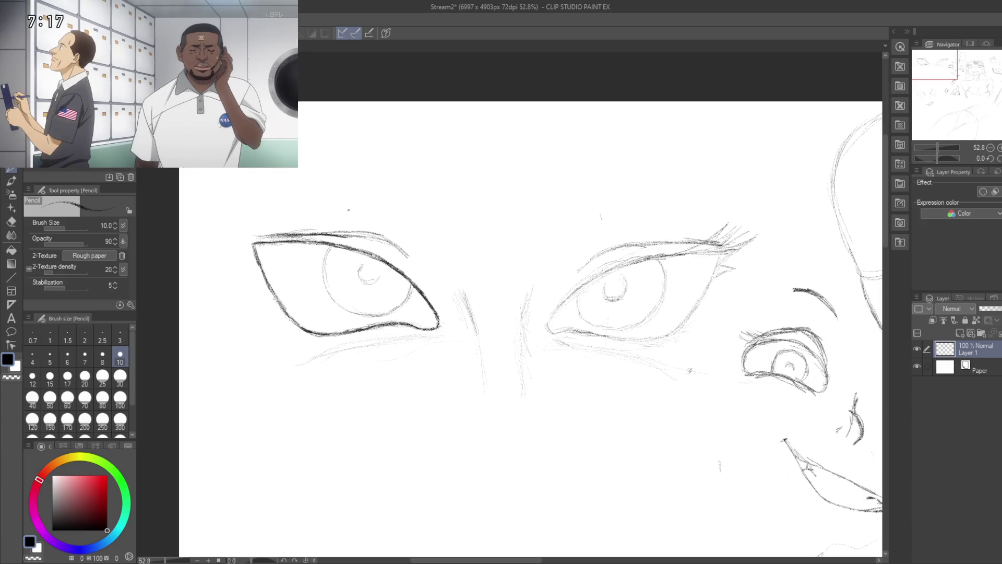
pyautogui.scroll(1, 349, 210)
pyautogui.scroll(1, 324, 225)
pyautogui.scroll(1, 313, 232)
pyautogui.scroll(2, 307, 236)
pyautogui.scroll(2, 307, 236)
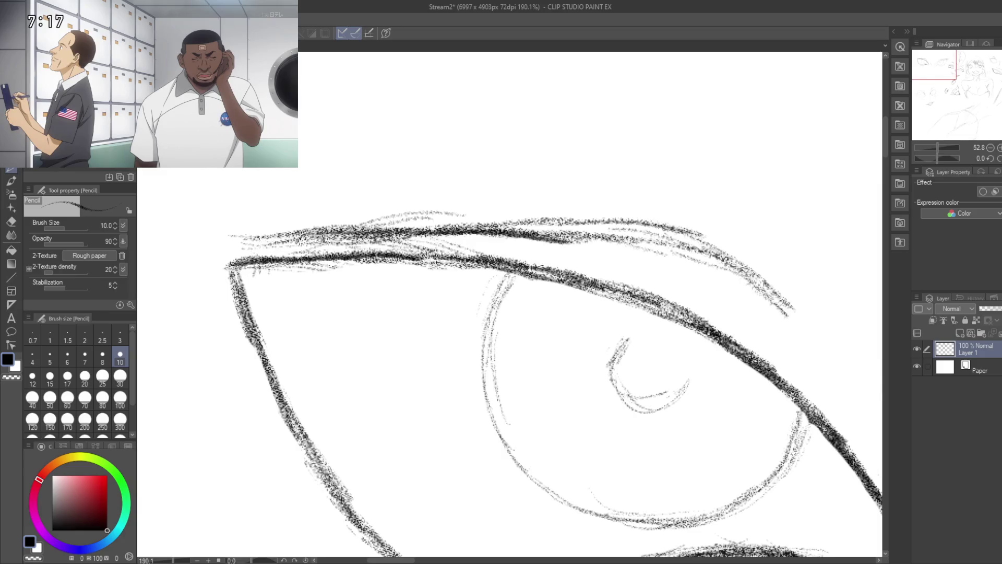
# - Switch to the Hard eraser with E and frame both eyes and the face
pyautogui.press('e')
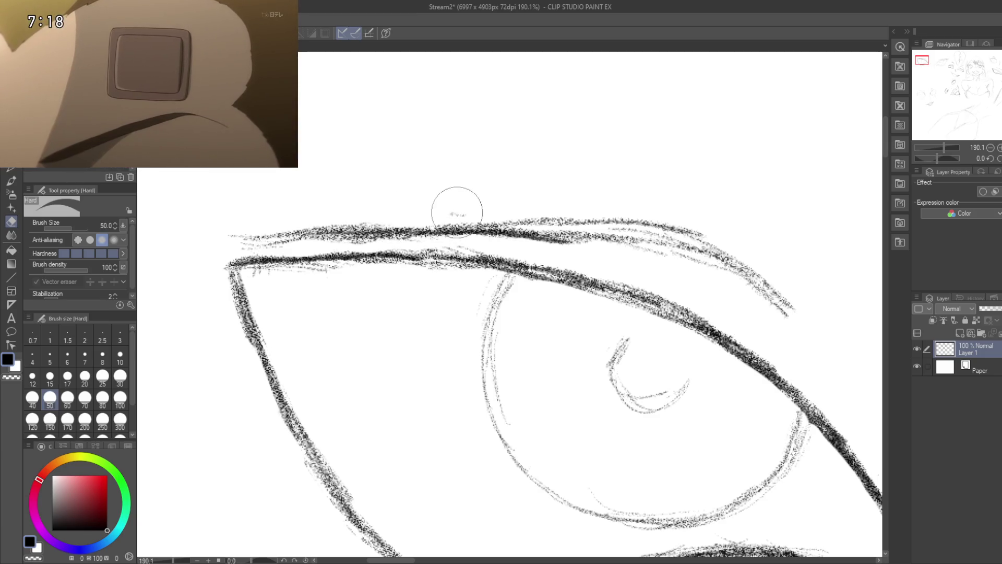
pyautogui.moveTo(465, 198); pyautogui.dragTo(371, 202)
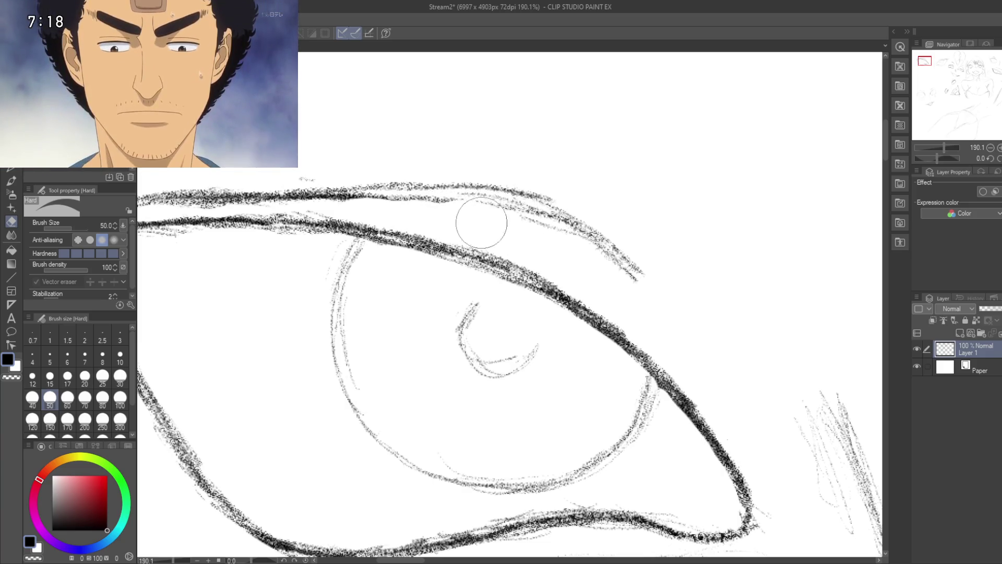
pyautogui.scroll(-2, 486, 241)
pyautogui.scroll(-3, 486, 240)
pyautogui.scroll(1, 428, 251)
pyautogui.moveTo(428, 250)
pyautogui.mouseDown()
pyautogui.moveTo(367, 281)
pyautogui.moveTo(416, 241)
pyautogui.mouseUp()
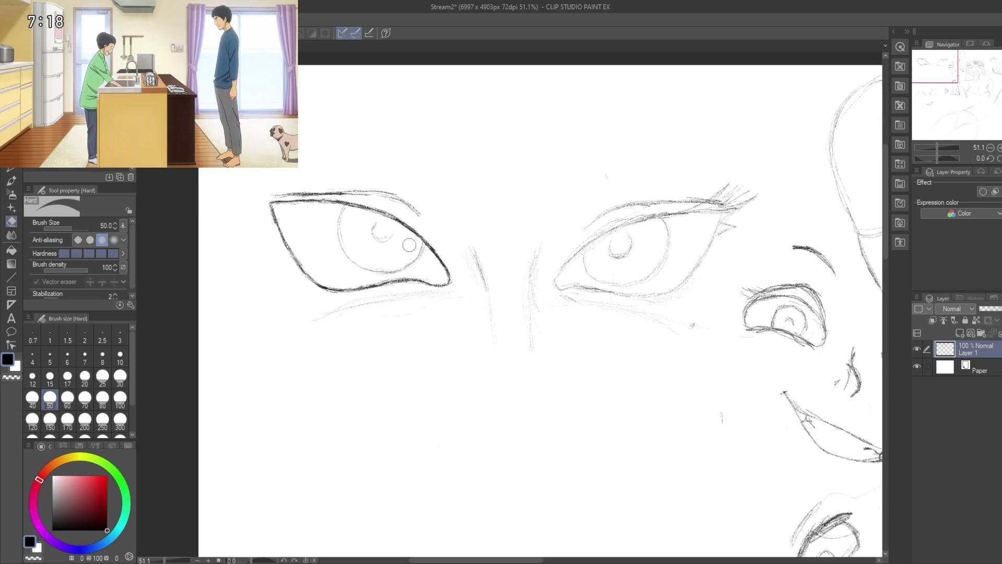
# - Return to the Pencil, look over the face and mouth studies, and save with Ctrl+S
pyautogui.press('p')
pyautogui.moveTo(399, 240)
pyautogui.mouseDown()
pyautogui.moveTo(388, 226)
pyautogui.moveTo(407, 291)
pyautogui.mouseUp()
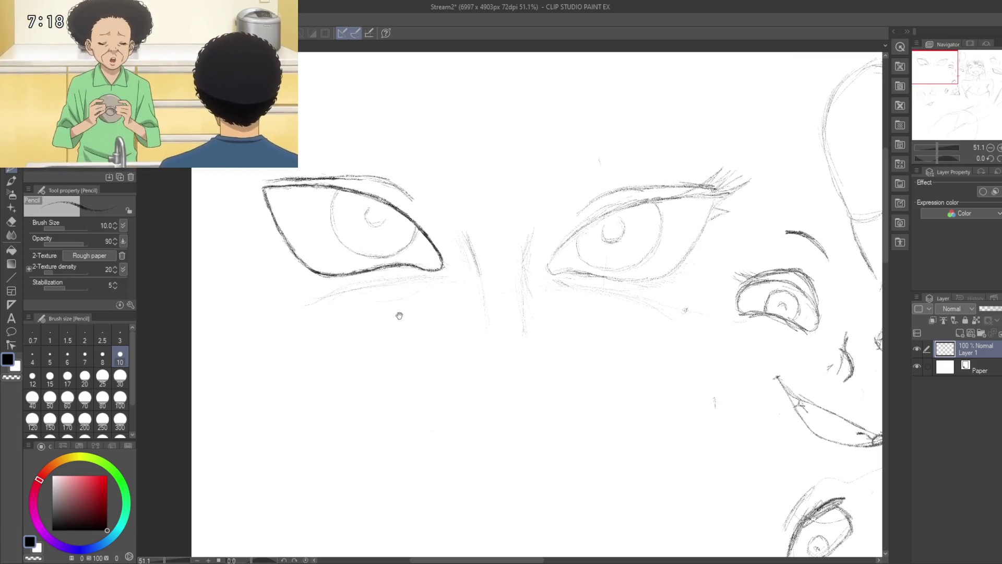
pyautogui.moveTo(470, 262)
pyautogui.mouseDown()
pyautogui.moveTo(462, 269)
pyautogui.moveTo(405, 126)
pyautogui.mouseUp()
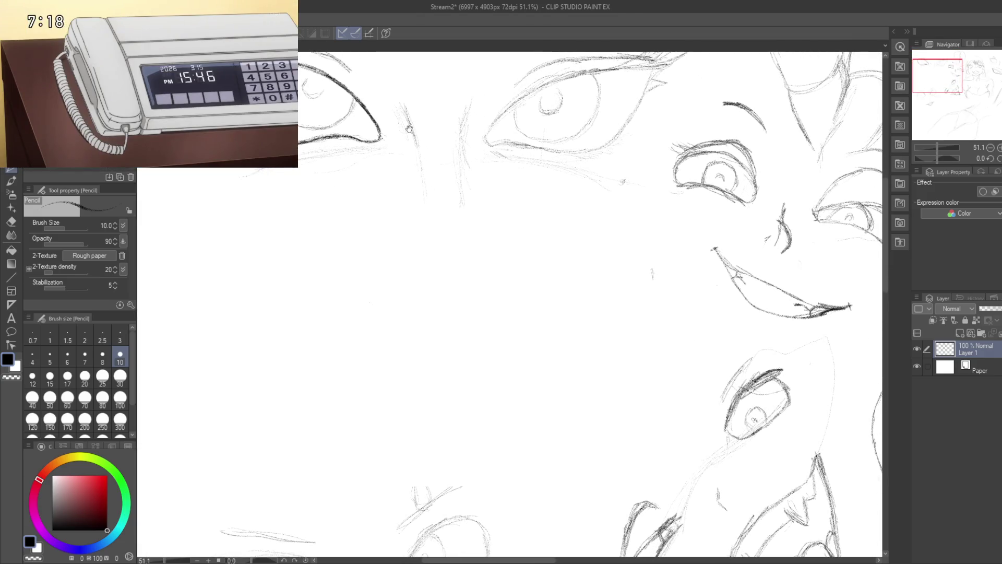
pyautogui.moveTo(405, 126); pyautogui.dragTo(450, 181)
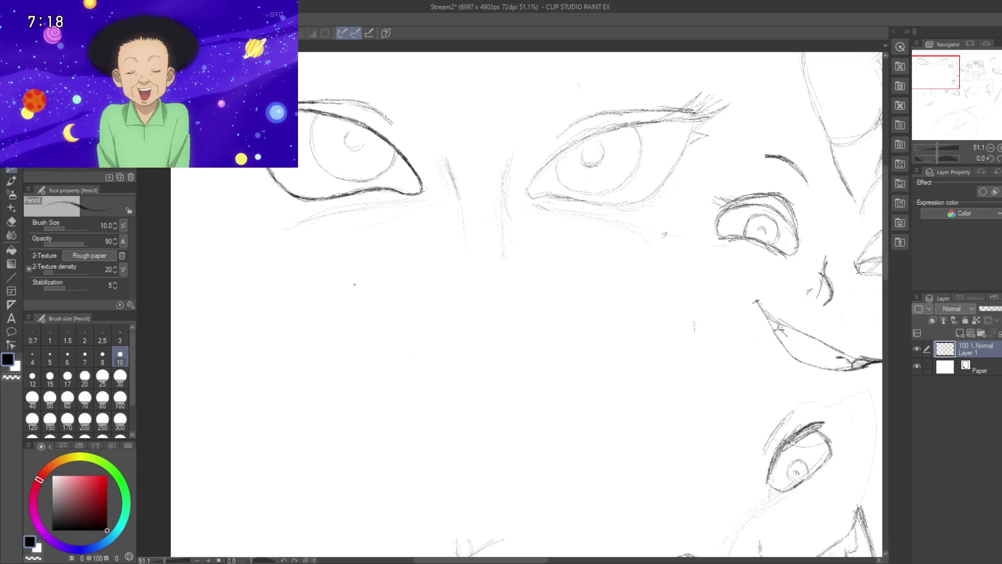
pyautogui.moveTo(374, 311)
pyautogui.mouseDown()
pyautogui.moveTo(438, 351)
pyautogui.moveTo(367, 265)
pyautogui.mouseUp()
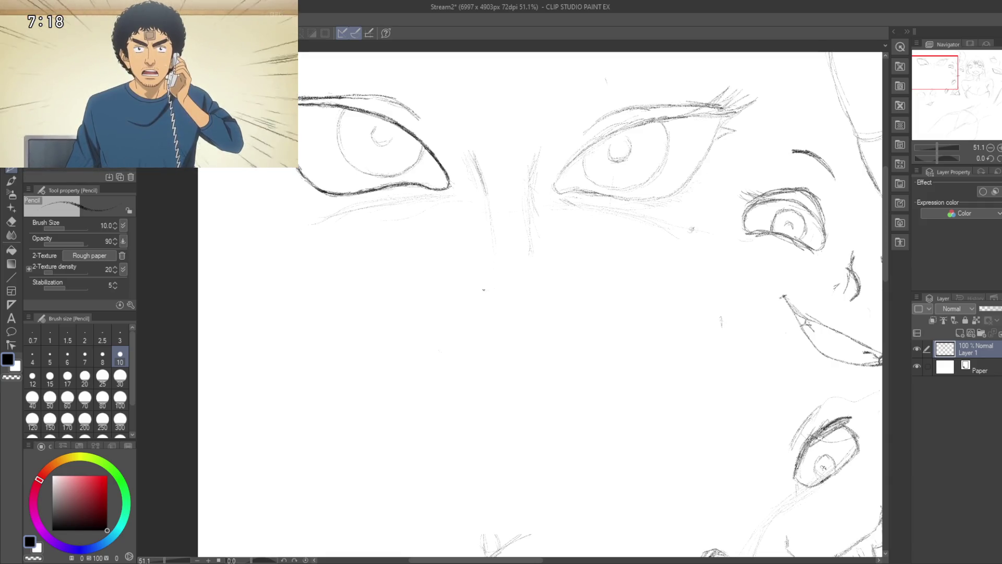
pyautogui.hotkey('ctrl', 's')
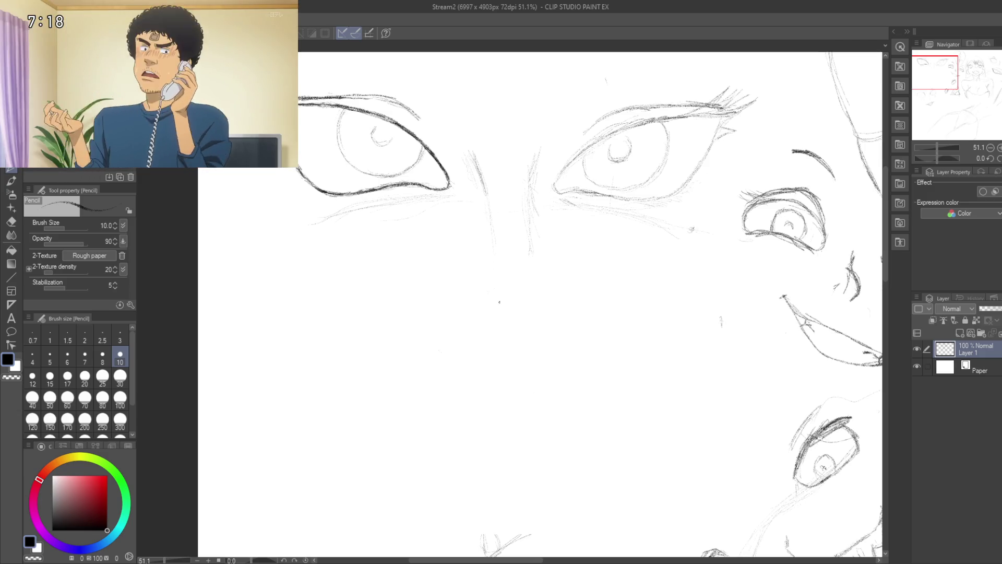
pyautogui.scroll(-1, 488, 311)
pyautogui.scroll(-1, 494, 259)
pyautogui.scroll(-2, 474, 306)
pyautogui.scroll(-1, 491, 336)
pyautogui.scroll(1, 488, 334)
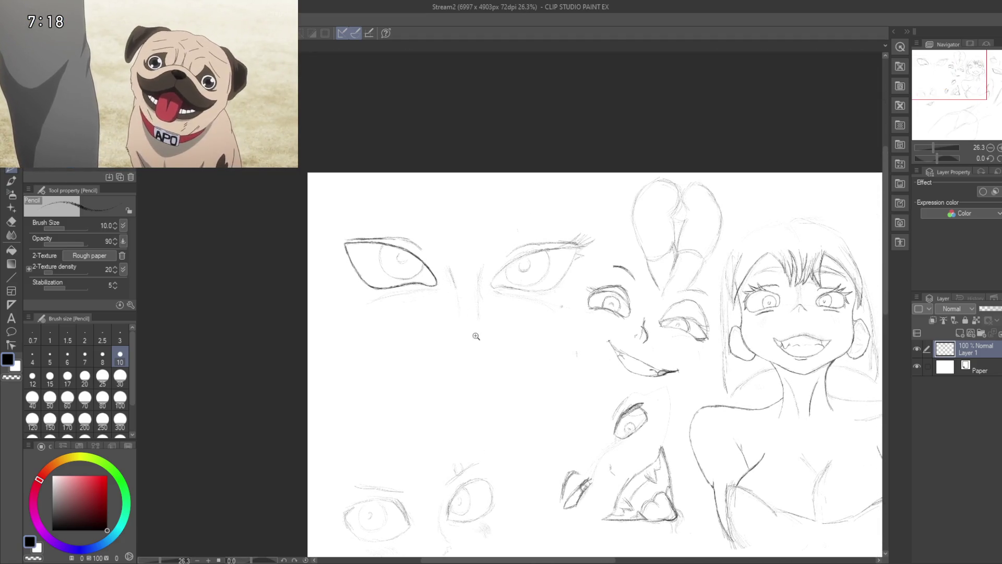
pyautogui.scroll(1, 483, 332)
pyautogui.scroll(2, 483, 332)
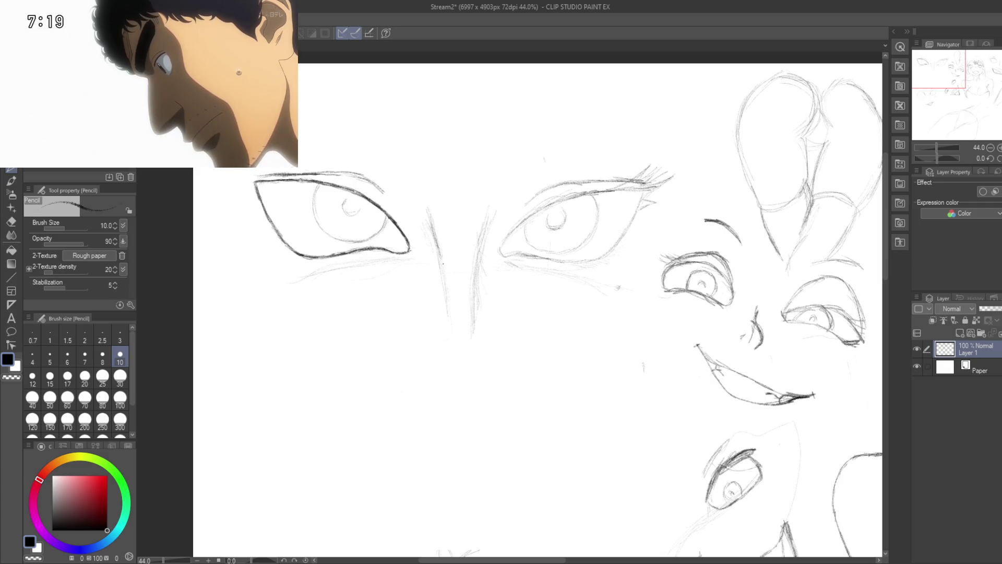
# - Darken the left and right nostrils of the nose study with short pencil strokes
pyautogui.moveTo(444, 326); pyautogui.dragTo(449, 235)
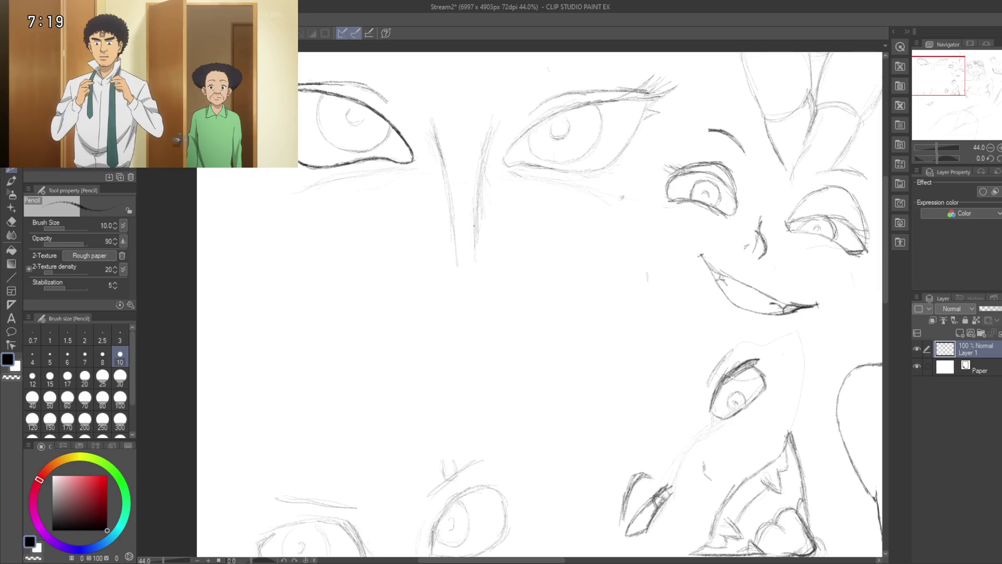
pyautogui.moveTo(487, 220); pyautogui.dragTo(473, 203)
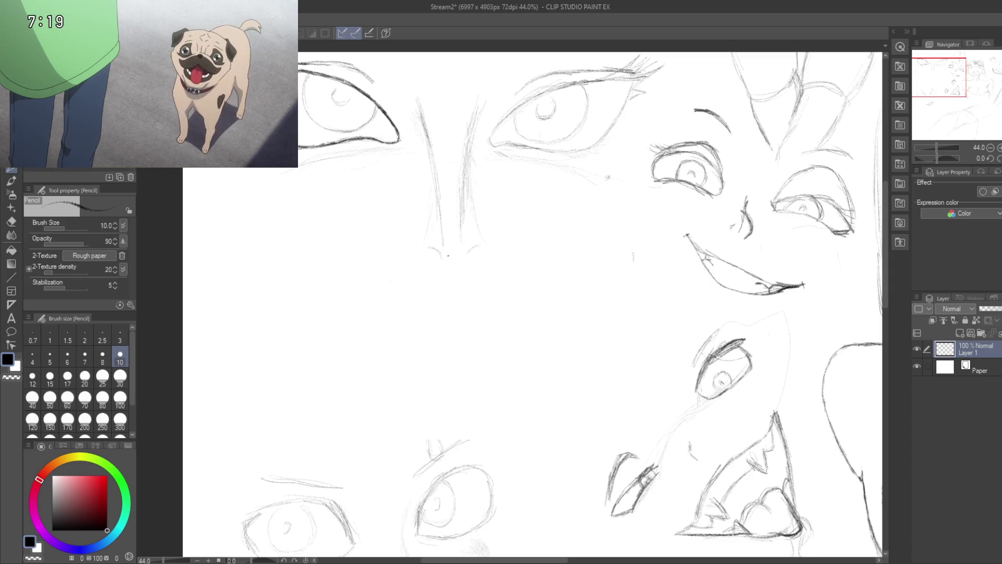
pyautogui.click(459, 259)
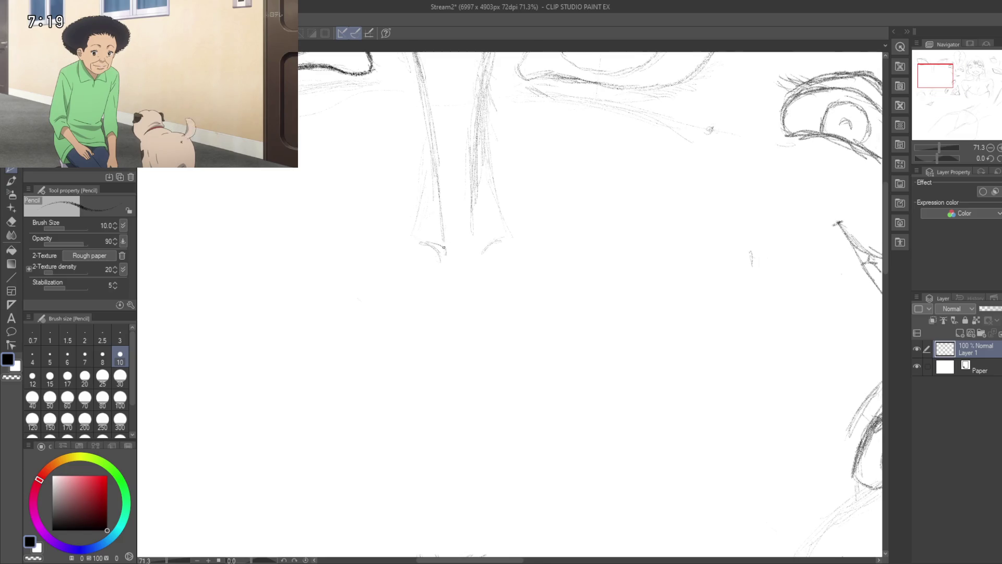
pyautogui.moveTo(441, 248); pyautogui.dragTo(449, 257)
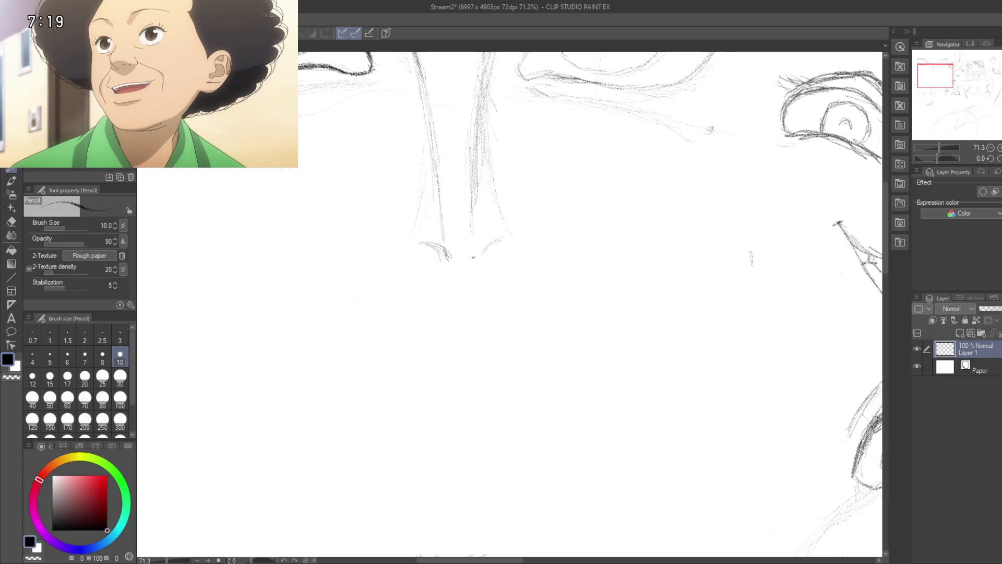
pyautogui.moveTo(476, 247); pyautogui.dragTo(500, 240)
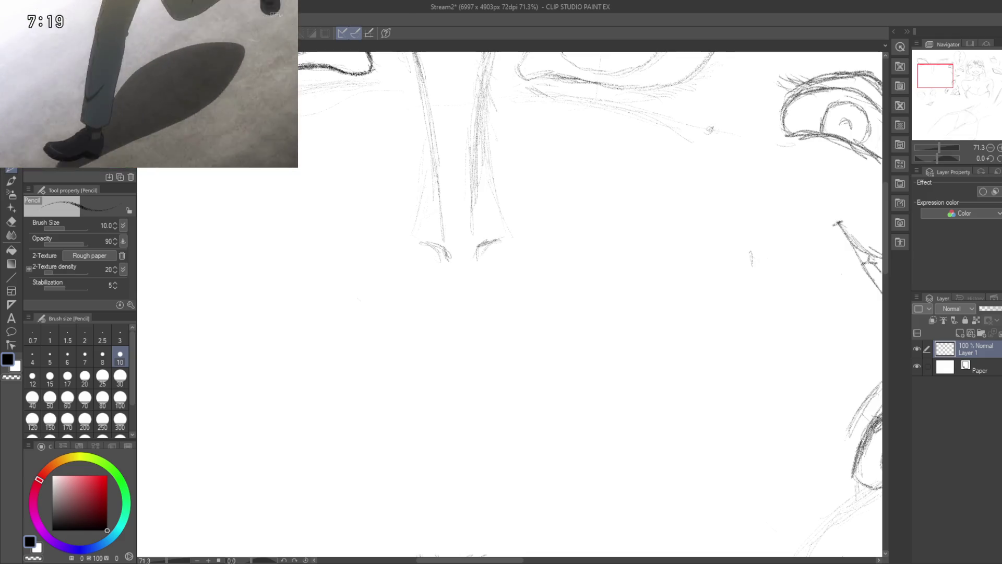
pyautogui.scroll(-5, 455, 291)
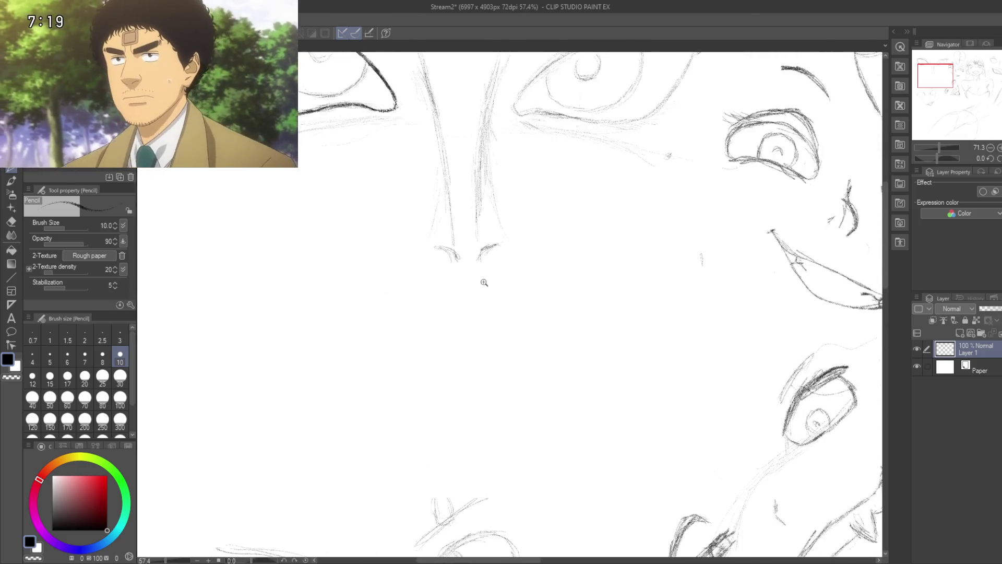
# - Save the sketch with Ctrl+S and survey the large eye studies
pyautogui.scroll(1, 456, 291)
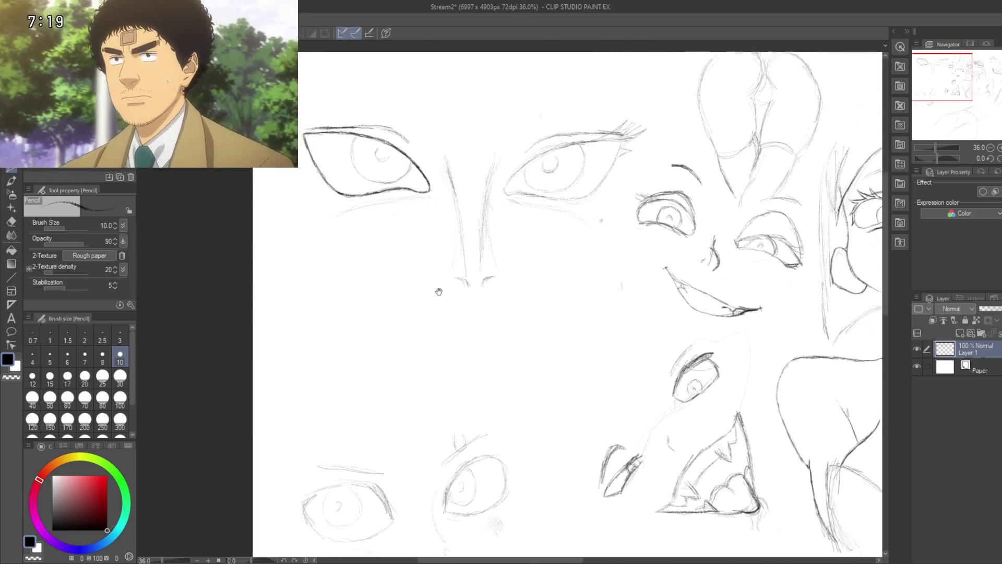
pyautogui.hotkey('ctrl', 's')
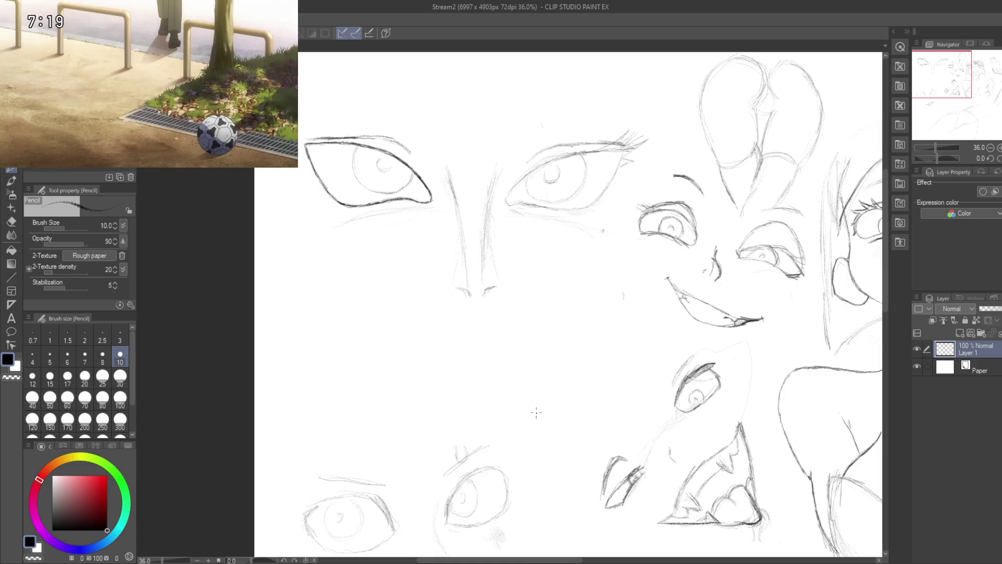
pyautogui.moveTo(475, 353)
pyautogui.mouseDown()
pyautogui.moveTo(410, 316)
pyautogui.moveTo(419, 330)
pyautogui.moveTo(482, 257)
pyautogui.mouseUp()
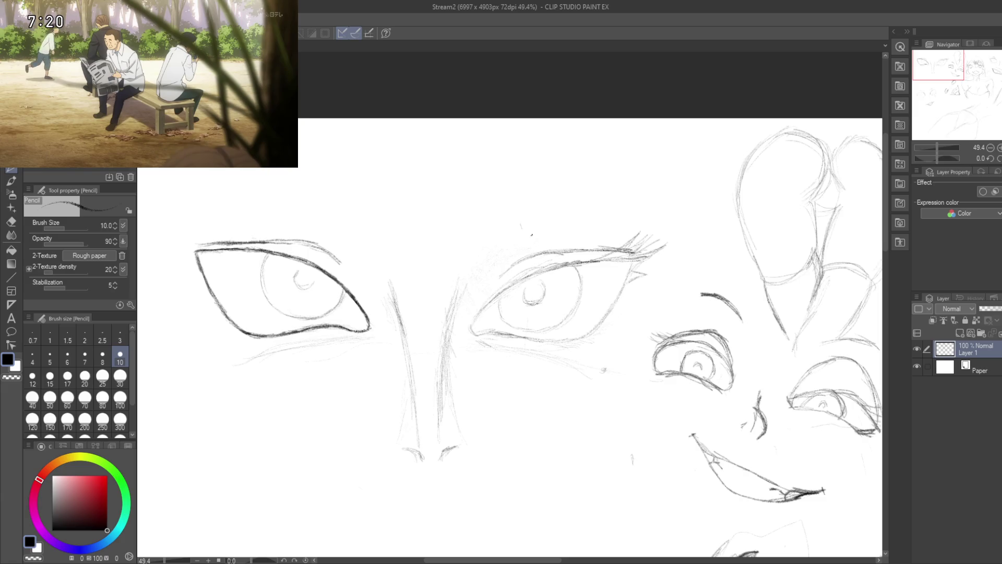
# - Sketch three light pencil strokes forming an arched eyebrow above the right-hand eye
pyautogui.click(416, 201)
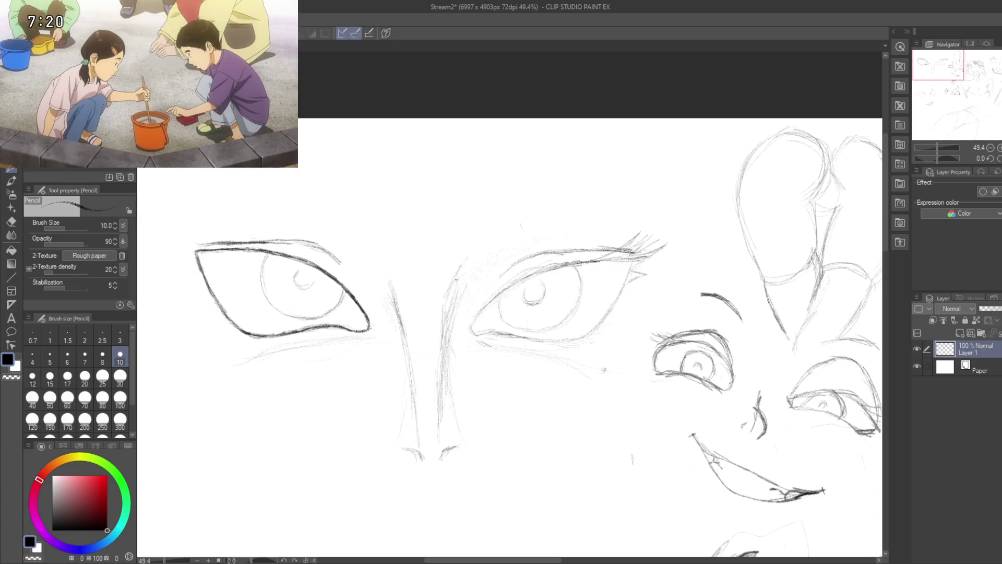
pyautogui.scroll(3, 452, 291)
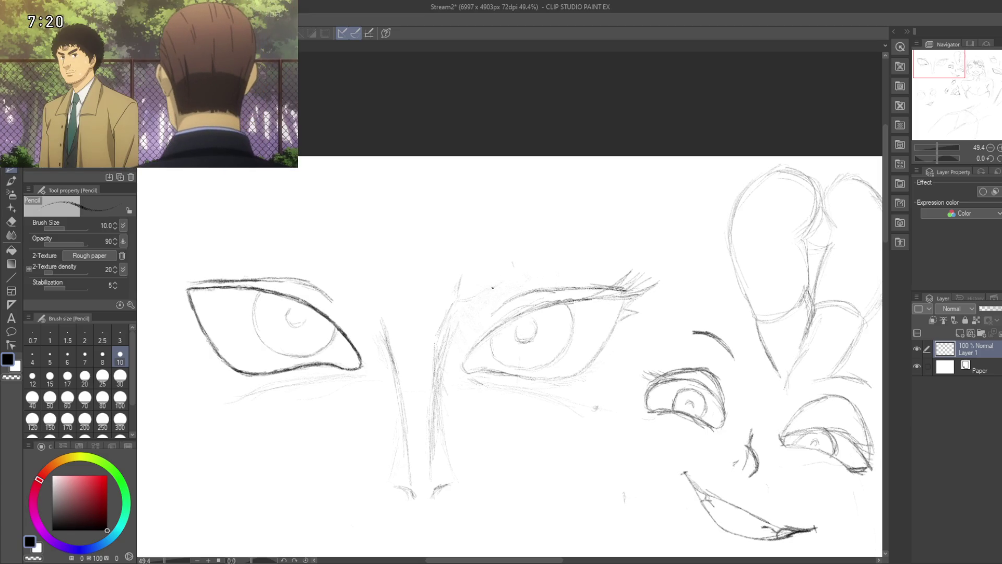
pyautogui.moveTo(515, 265); pyautogui.dragTo(586, 240)
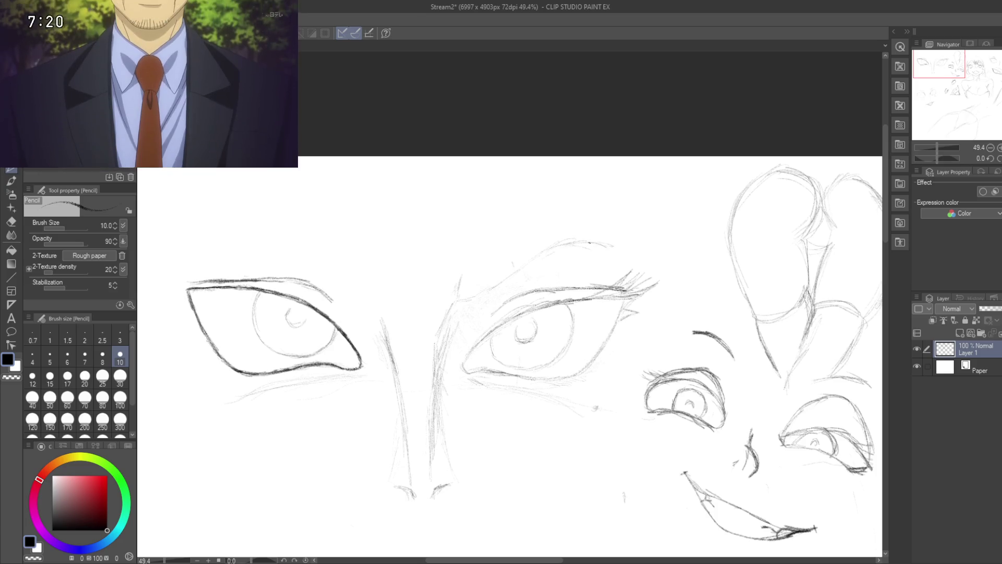
pyautogui.moveTo(566, 242); pyautogui.dragTo(620, 245)
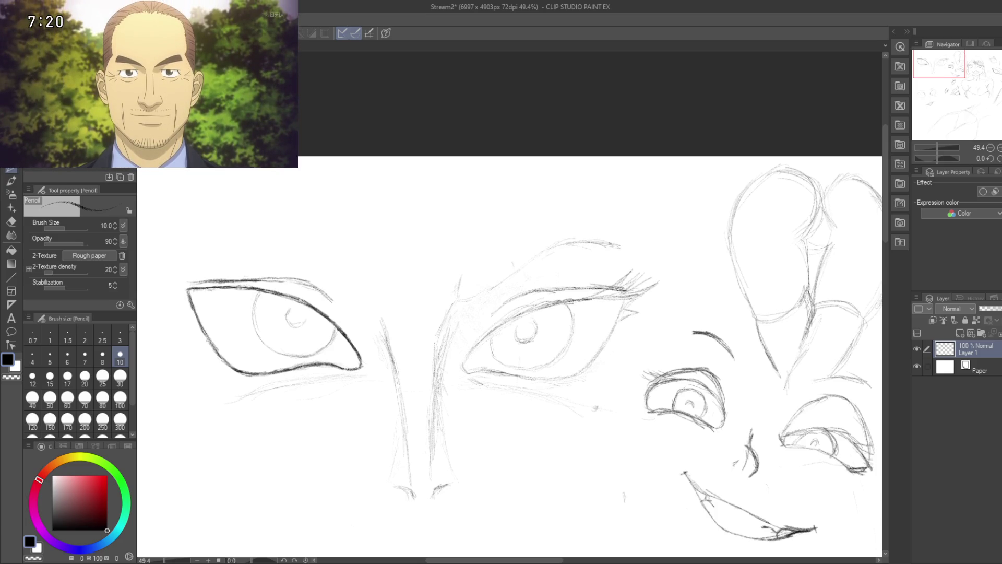
pyautogui.moveTo(593, 231)
pyautogui.mouseDown()
pyautogui.moveTo(628, 254)
pyautogui.moveTo(567, 223)
pyautogui.moveTo(542, 230)
pyautogui.mouseUp()
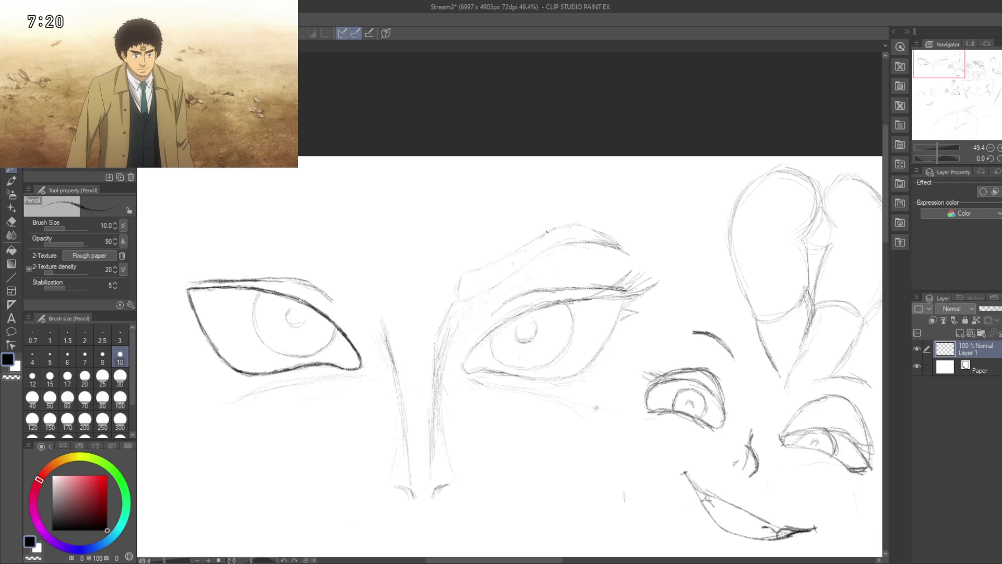
pyautogui.moveTo(548, 231); pyautogui.dragTo(604, 164)
pyautogui.moveTo(382, 227); pyautogui.dragTo(424, 246)
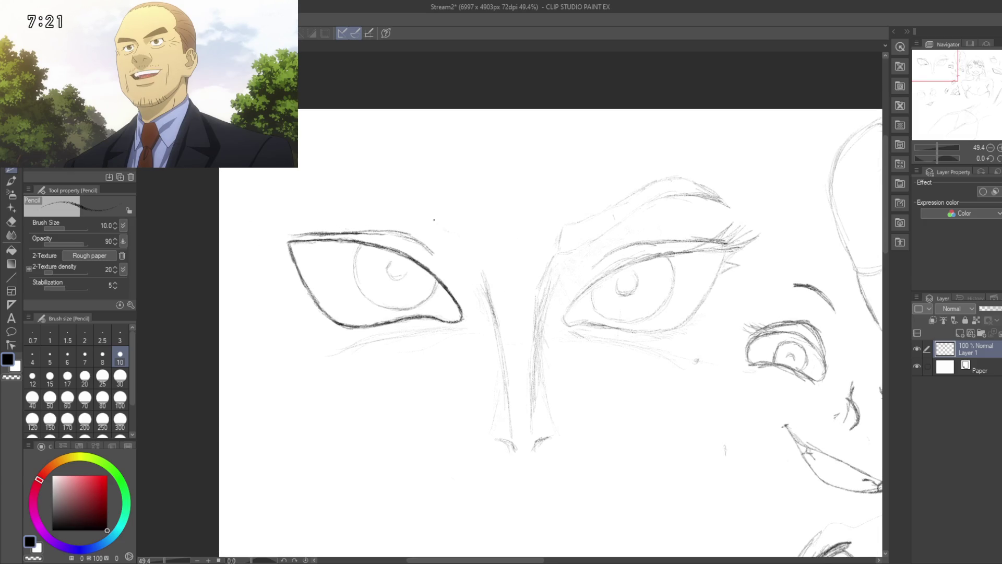
# - Draw a faint pencil eyebrow arching above the left-hand eye
pyautogui.moveTo(430, 219); pyautogui.dragTo(444, 225)
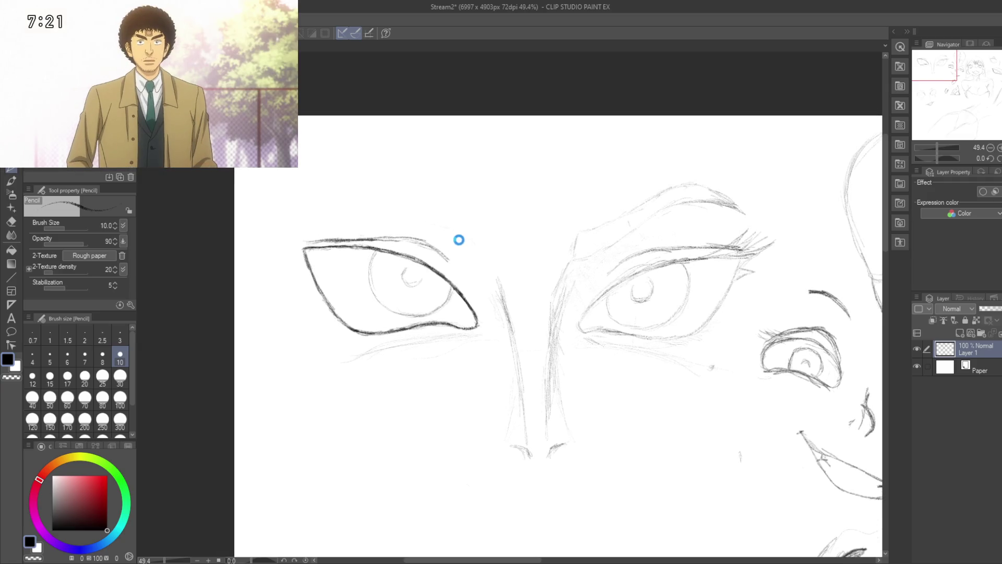
pyautogui.moveTo(459, 251)
pyautogui.mouseDown()
pyautogui.moveTo(452, 222)
pyautogui.moveTo(458, 236)
pyautogui.mouseUp()
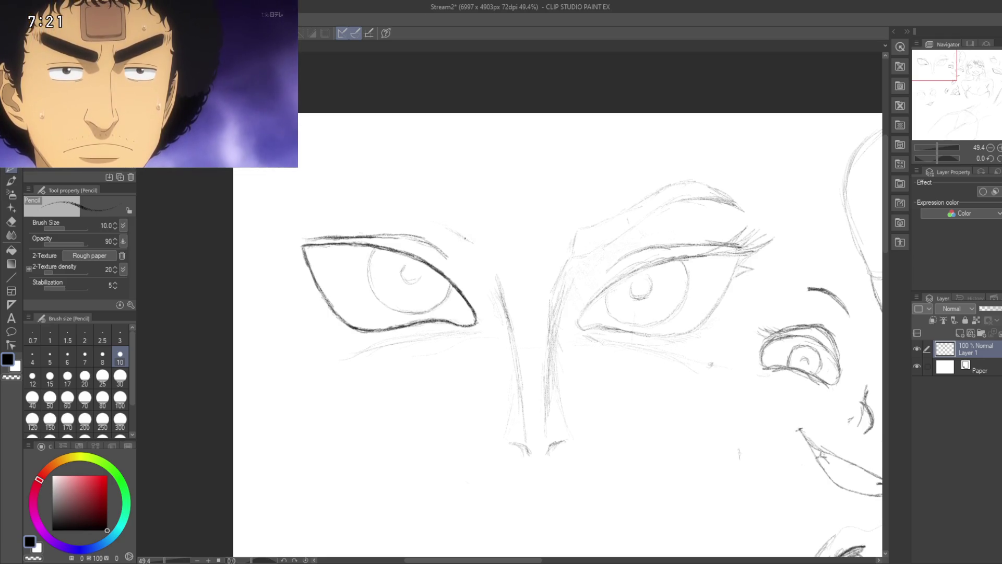
pyautogui.moveTo(480, 245); pyautogui.dragTo(483, 223)
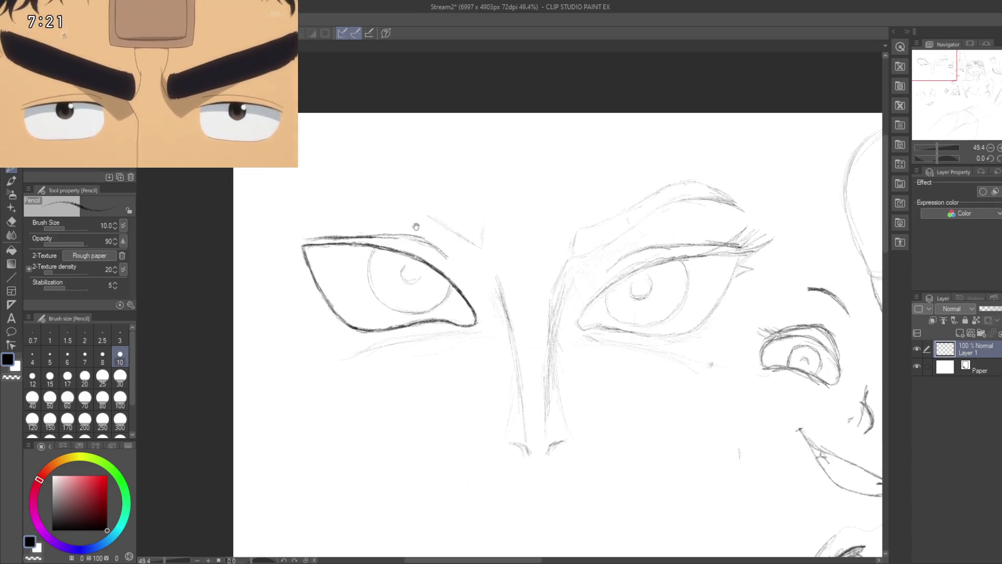
pyautogui.moveTo(432, 219); pyautogui.dragTo(478, 228)
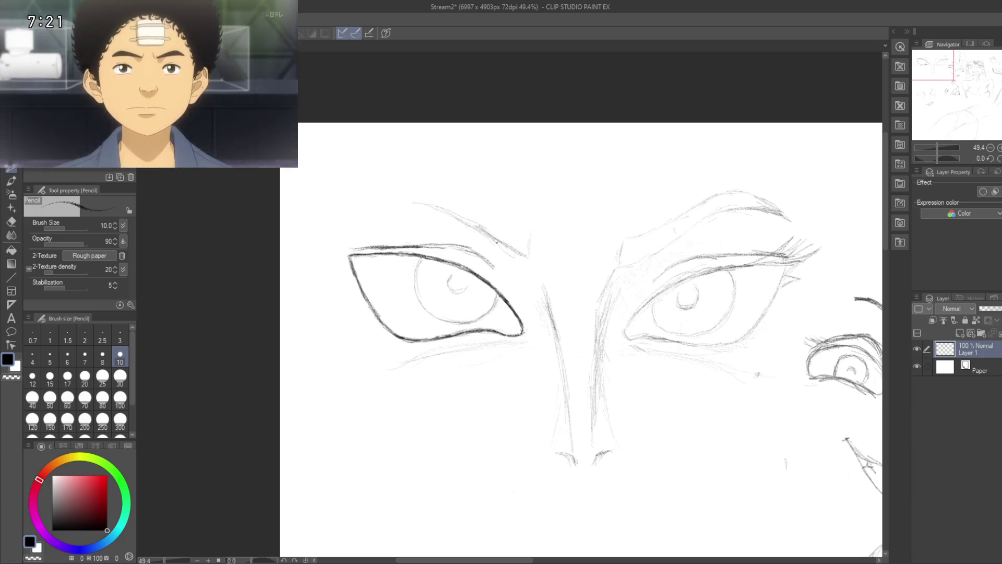
pyautogui.moveTo(393, 198); pyautogui.dragTo(454, 216)
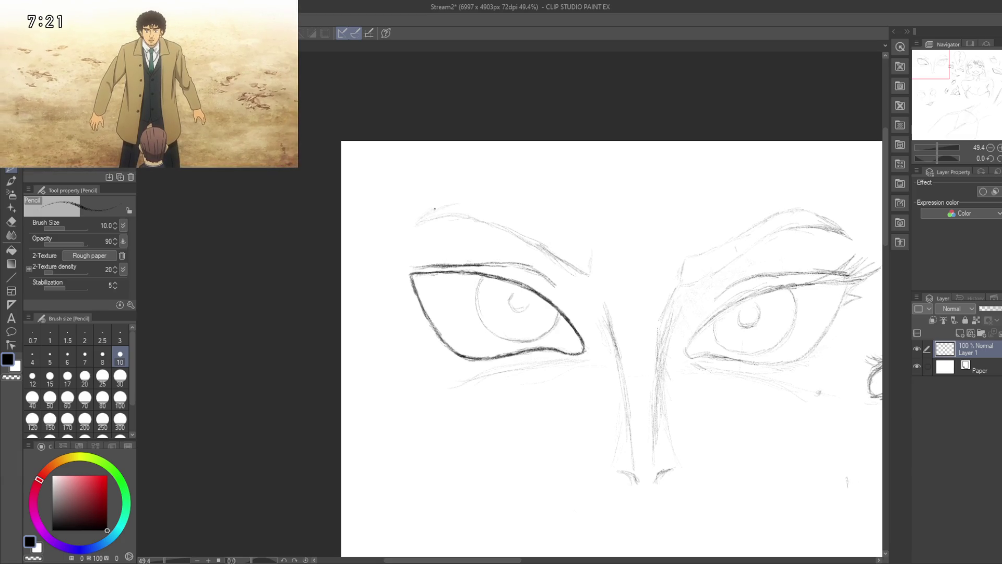
pyautogui.moveTo(481, 212)
pyautogui.mouseDown()
pyautogui.moveTo(423, 194)
pyautogui.moveTo(417, 176)
pyautogui.mouseUp()
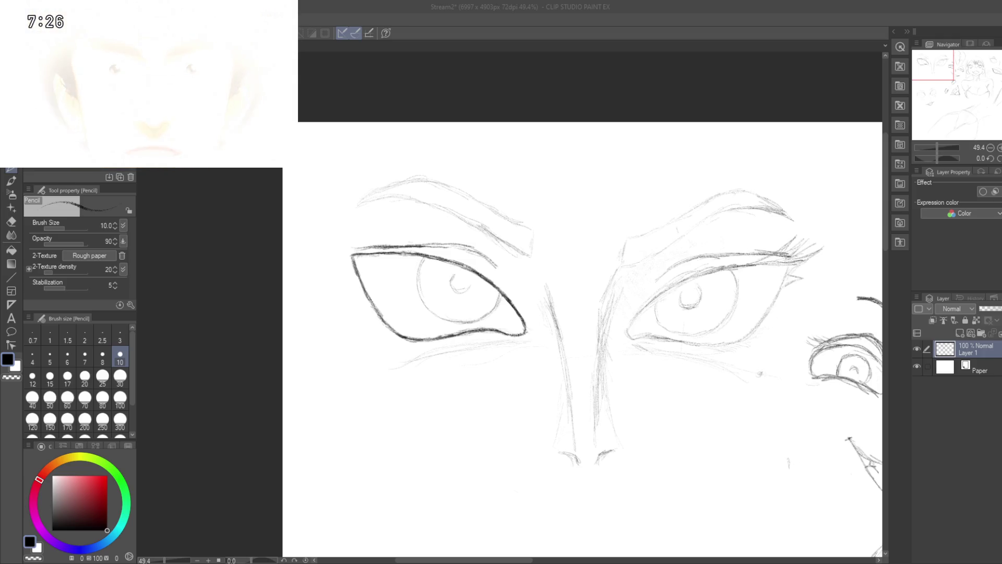
# - Refocus the drawing window and pan the canvas to show space below the eyes
pyautogui.click(451, 372)
pyautogui.moveTo(478, 413); pyautogui.dragTo(490, 311)
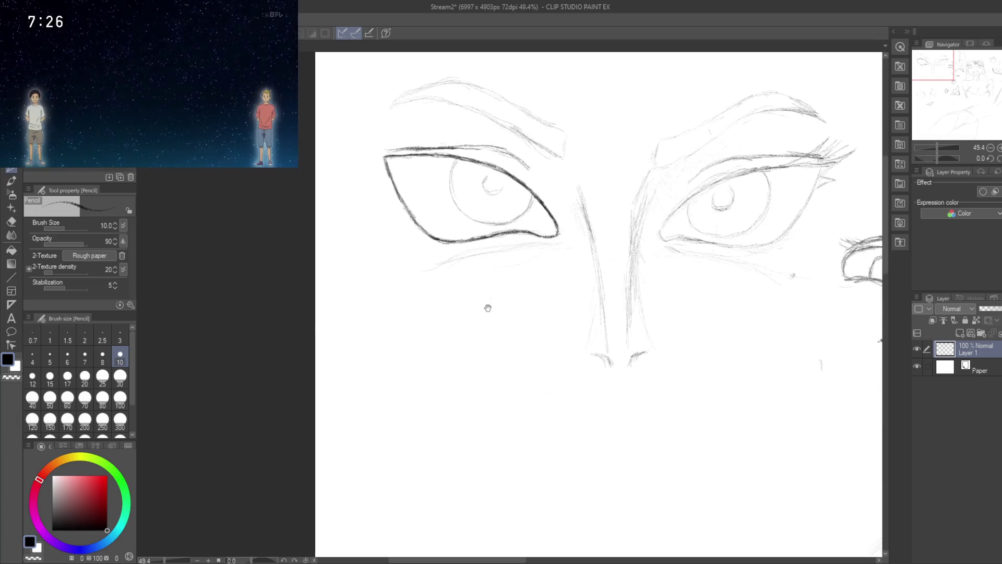
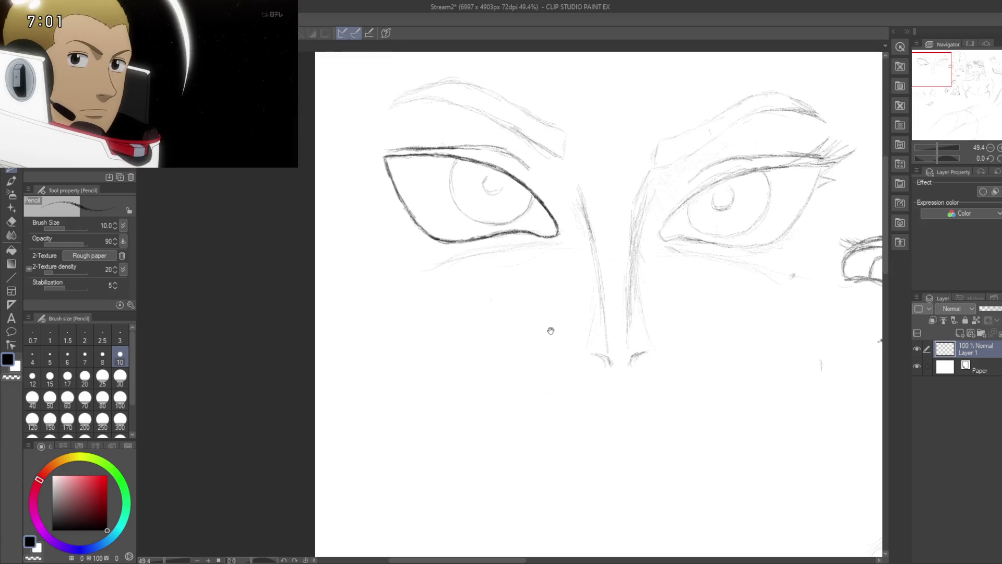
# - Extend the smiling mouth line toward the left beneath the nose of the large face
pyautogui.moveTo(551, 330); pyautogui.dragTo(459, 310)
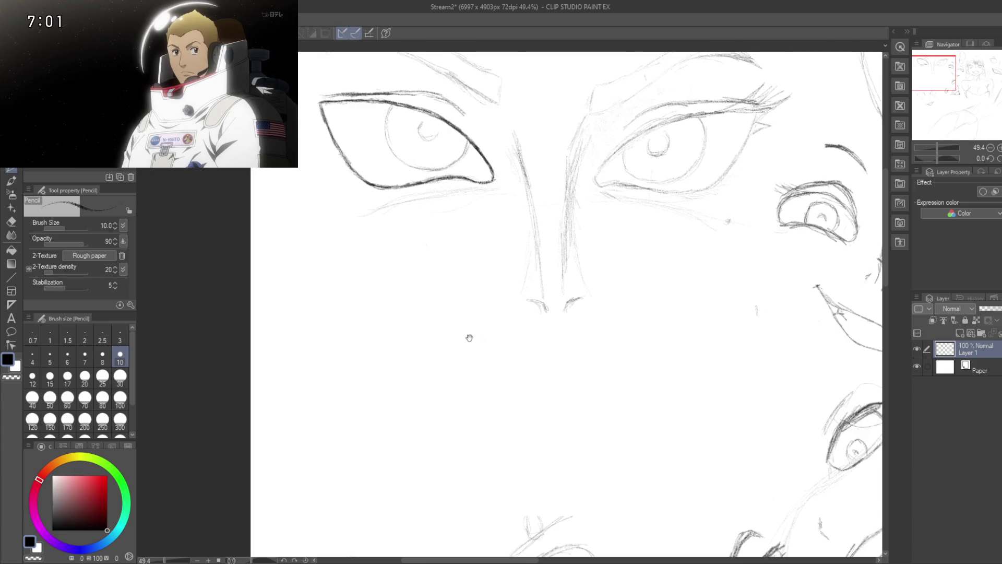
pyautogui.moveTo(470, 335); pyautogui.dragTo(457, 318)
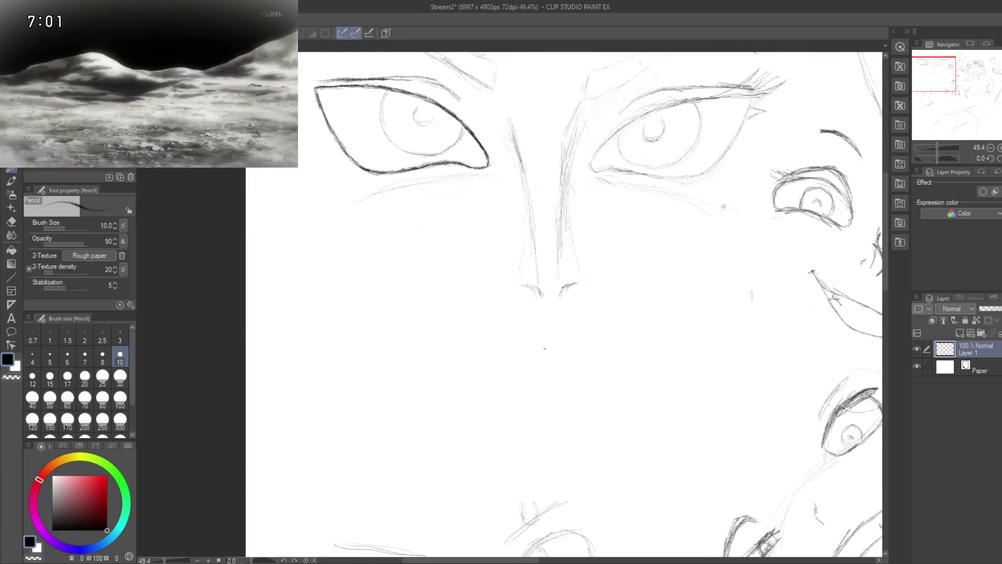
pyautogui.moveTo(515, 342); pyautogui.dragTo(497, 334)
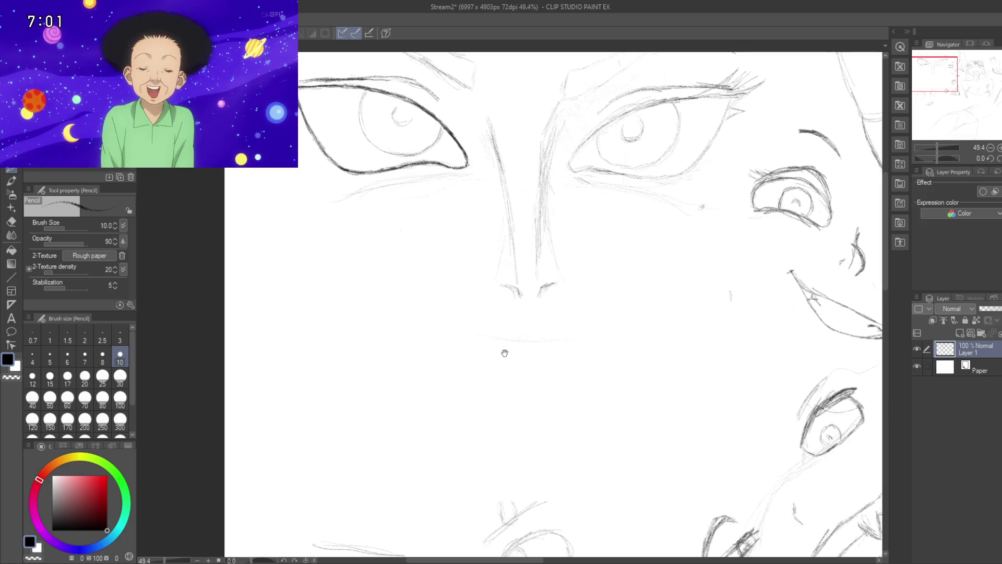
pyautogui.moveTo(504, 353); pyautogui.dragTo(490, 343)
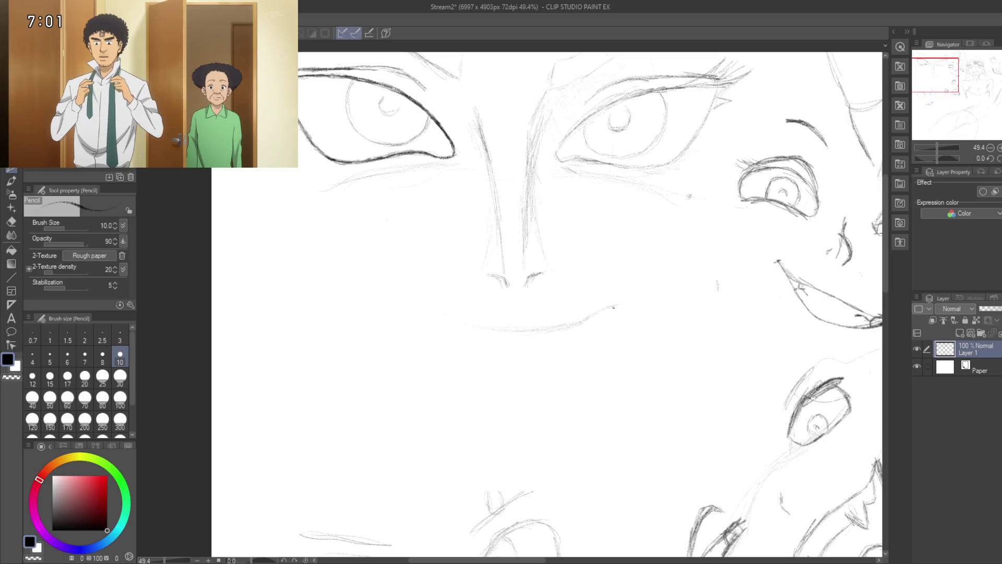
pyautogui.hscroll(-3, 547, 305)
pyautogui.moveTo(504, 300); pyautogui.dragTo(536, 309)
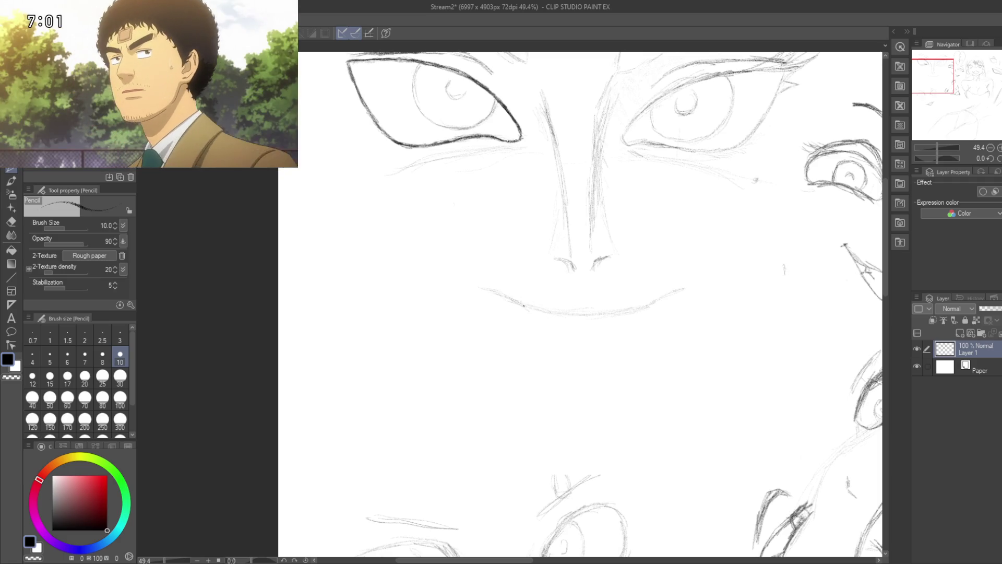
# - Sketch the lower lip curve below the mouth line
pyautogui.moveTo(554, 318); pyautogui.dragTo(515, 253)
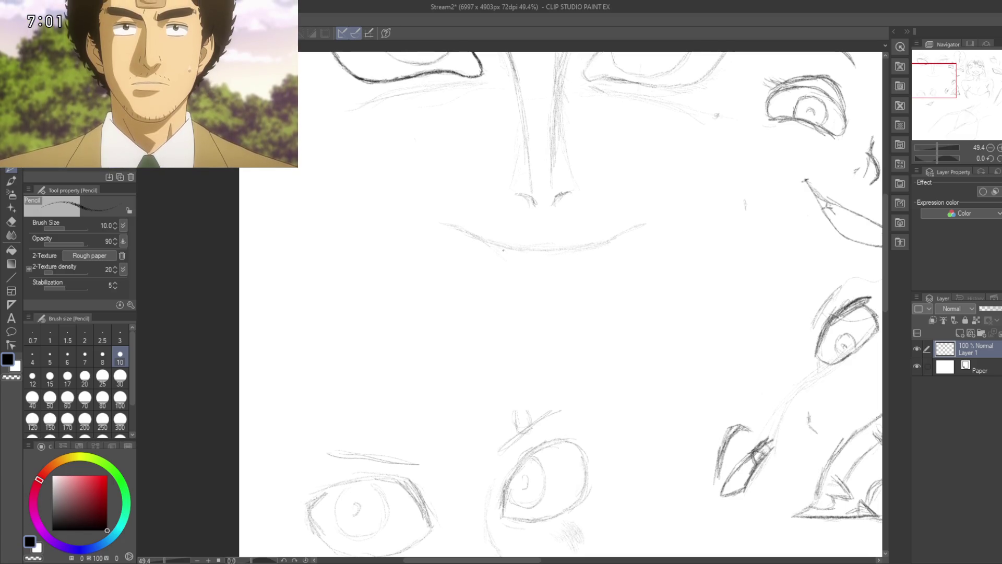
pyautogui.moveTo(515, 259)
pyautogui.mouseDown()
pyautogui.moveTo(535, 267)
pyautogui.moveTo(533, 296)
pyautogui.mouseUp()
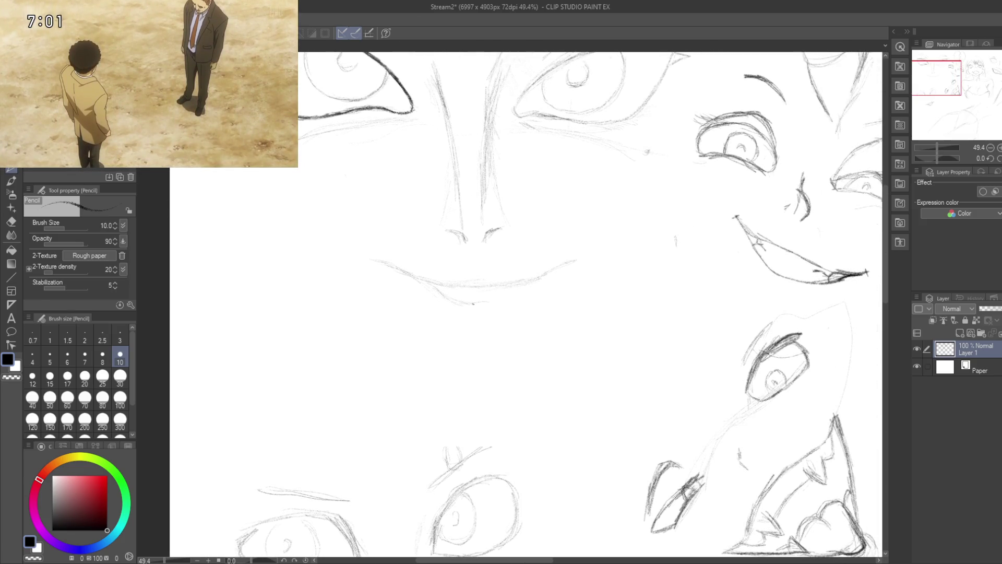
pyautogui.moveTo(440, 297); pyautogui.dragTo(496, 301)
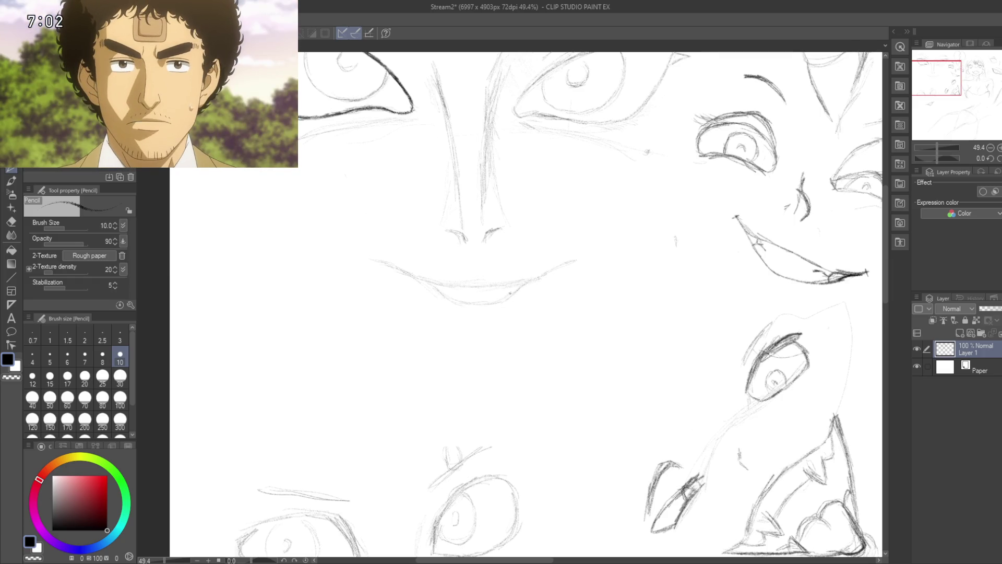
pyautogui.moveTo(520, 239); pyautogui.dragTo(571, 242)
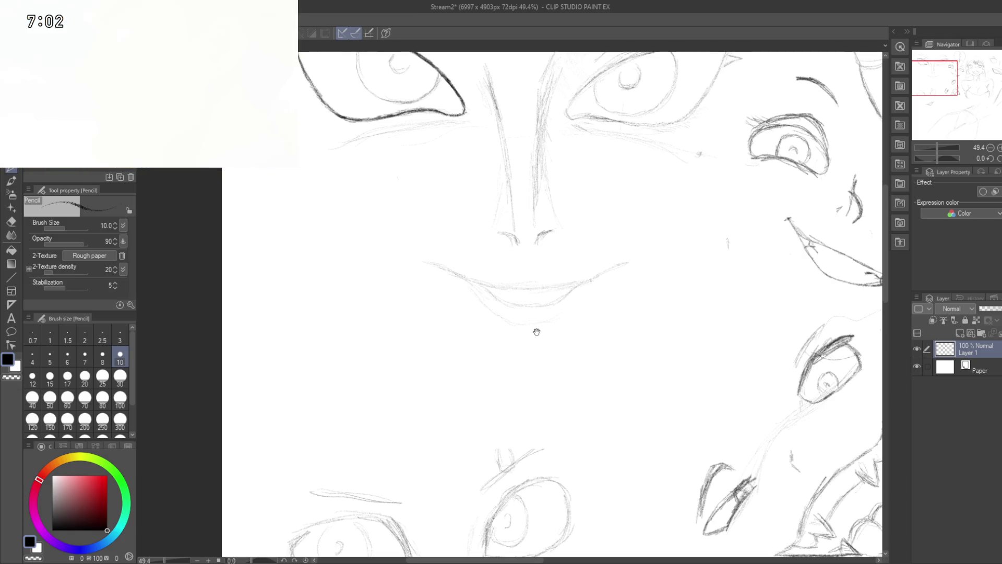
# - Redraw the lips fuller and add short upturned corner strokes at both ends of the smile
pyautogui.moveTo(541, 321); pyautogui.dragTo(526, 345)
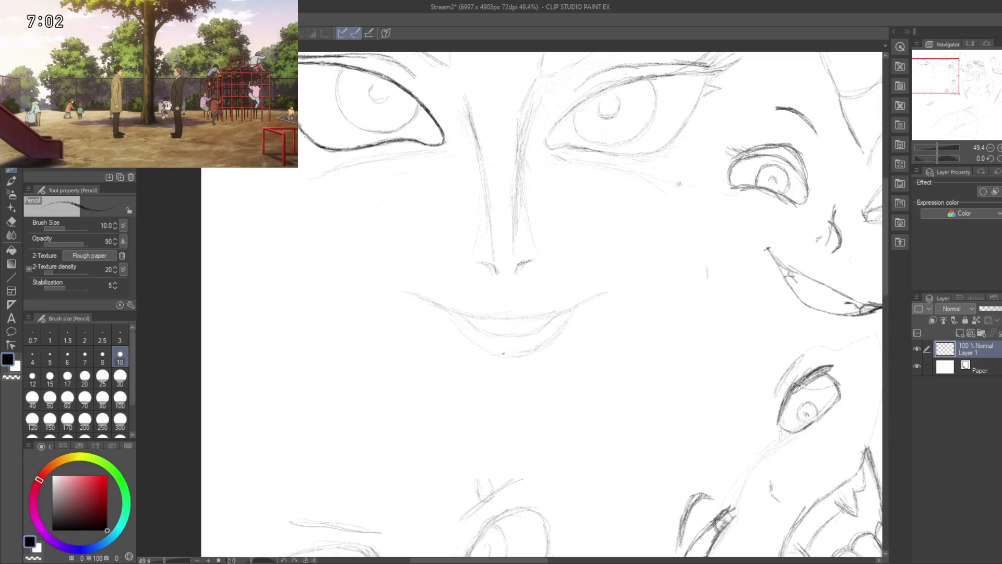
pyautogui.moveTo(503, 346); pyautogui.dragTo(535, 395)
pyautogui.moveTo(531, 354); pyautogui.dragTo(517, 360)
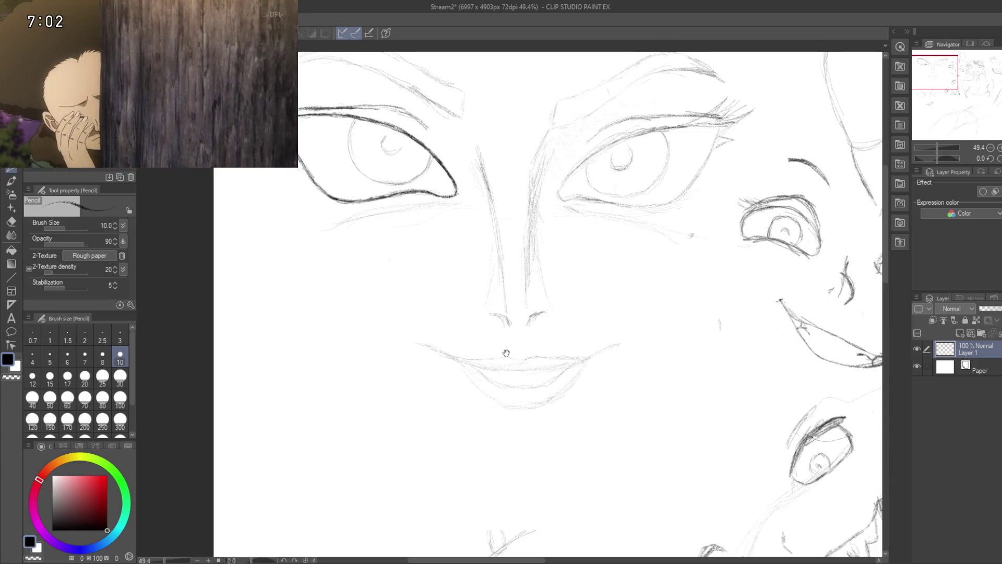
pyautogui.moveTo(505, 352); pyautogui.dragTo(475, 359)
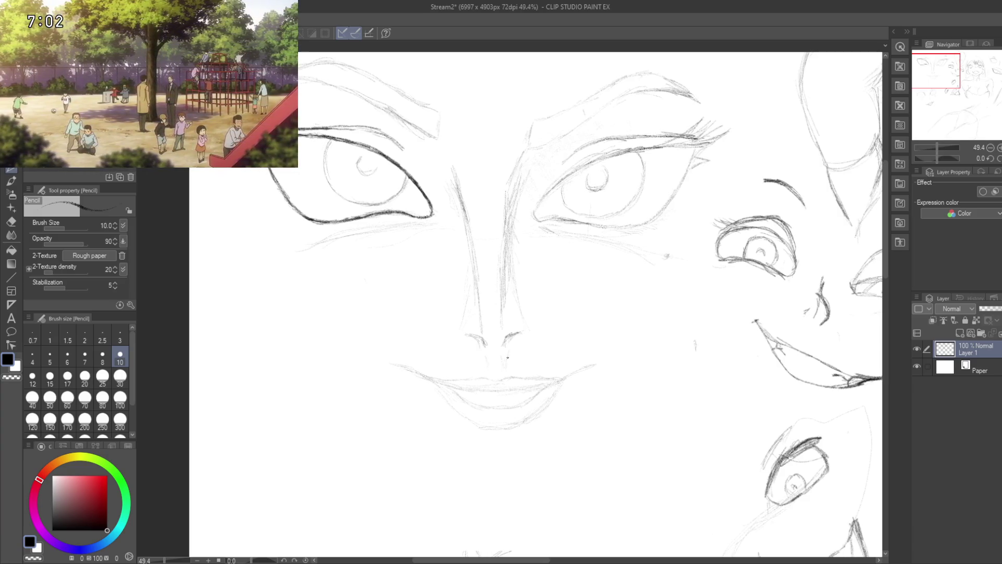
pyautogui.moveTo(489, 376)
pyautogui.mouseDown()
pyautogui.moveTo(516, 301)
pyautogui.moveTo(446, 326)
pyautogui.mouseUp()
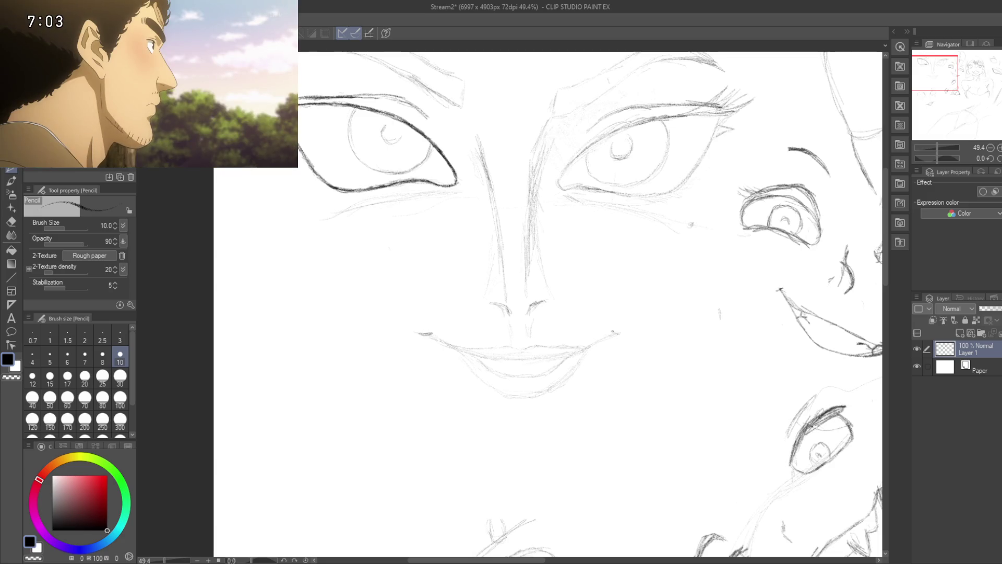
pyautogui.moveTo(524, 339); pyautogui.dragTo(458, 324)
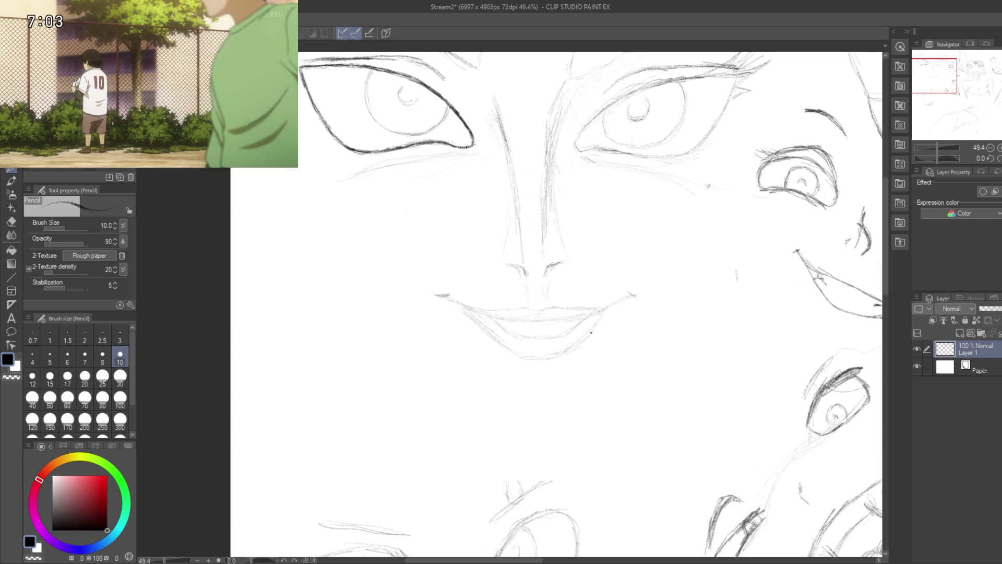
pyautogui.moveTo(444, 295)
pyautogui.mouseDown()
pyautogui.moveTo(496, 280)
pyautogui.moveTo(459, 407)
pyautogui.mouseUp()
# - Zoom out from 49.4% to 21.9% and pan to frame the full sketch sheet
pyautogui.scroll(-3, 459, 365)
pyautogui.scroll(2, 465, 245)
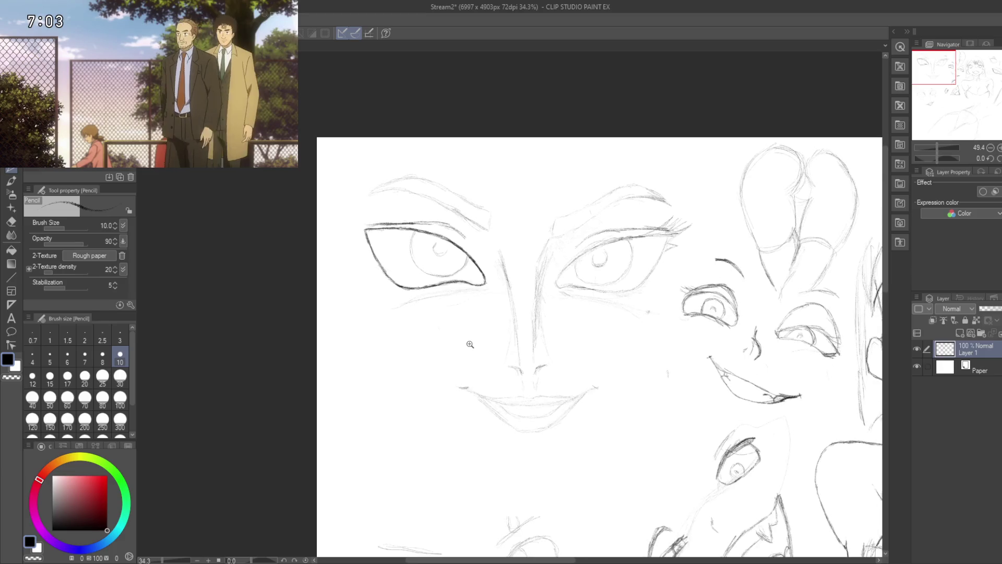
pyautogui.moveTo(465, 244); pyautogui.dragTo(459, 280)
pyautogui.moveTo(407, 320); pyautogui.dragTo(411, 276)
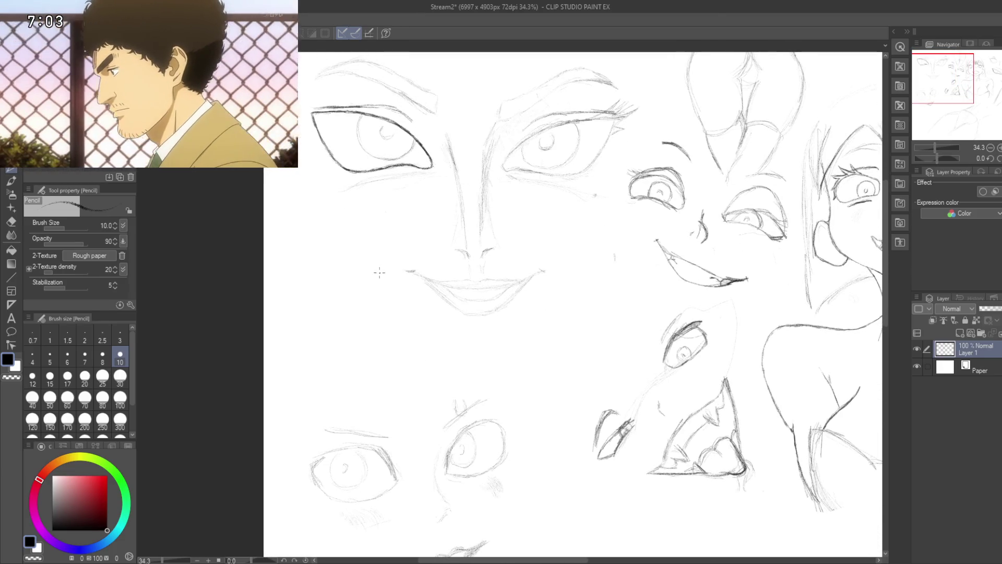
pyautogui.scroll(-3, 389, 282)
pyautogui.scroll(1, 389, 283)
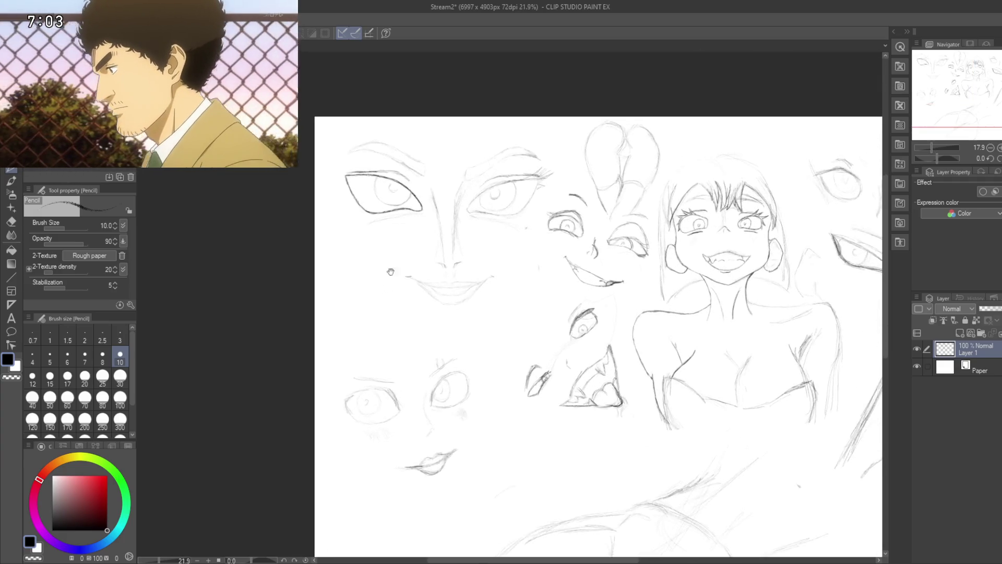
pyautogui.moveTo(388, 283); pyautogui.dragTo(387, 335)
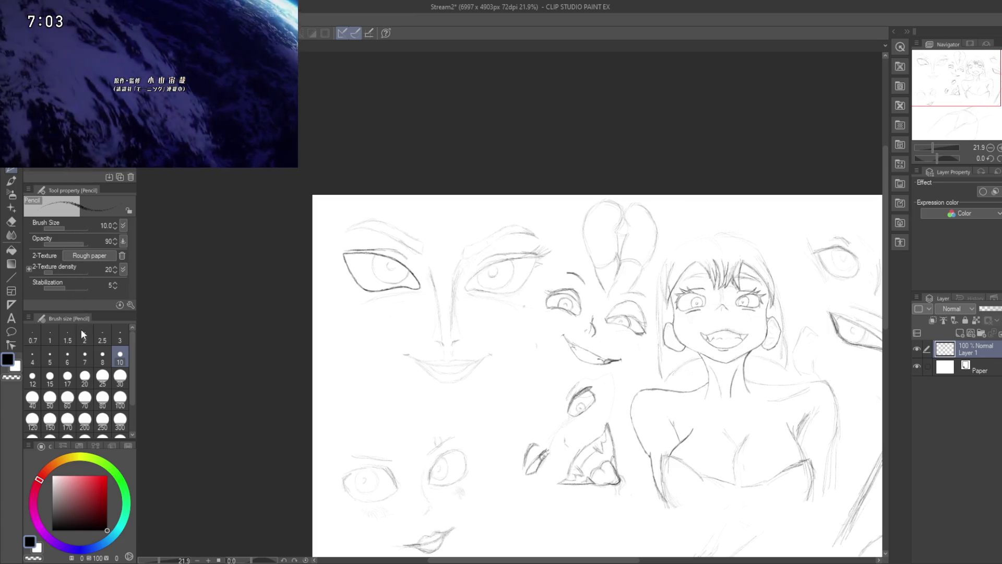
pyautogui.hotkey('ctrl', 't')
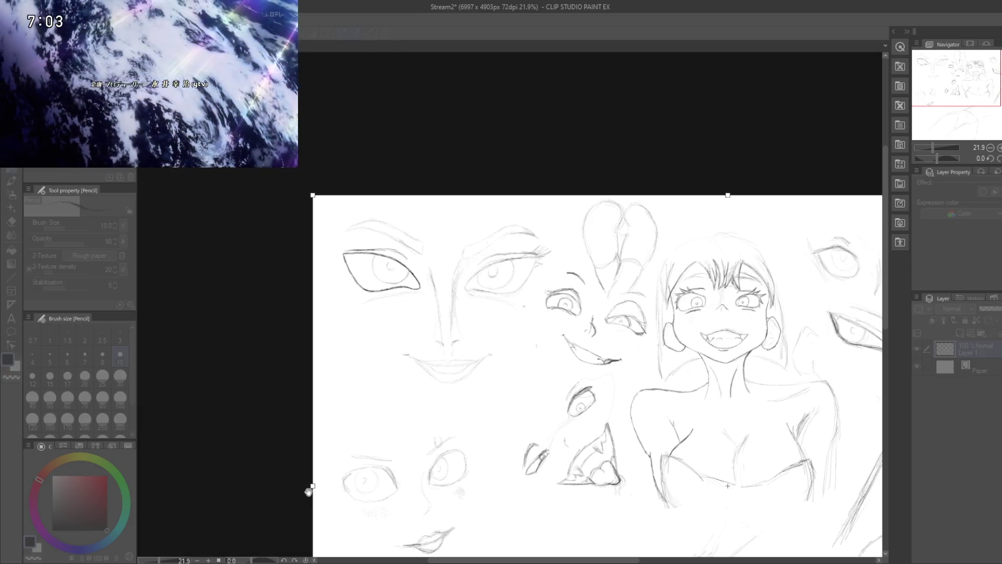
# - Try extending the canvas left and upward, then cancel that resize
pyautogui.moveTo(312, 485); pyautogui.dragTo(104, 521)
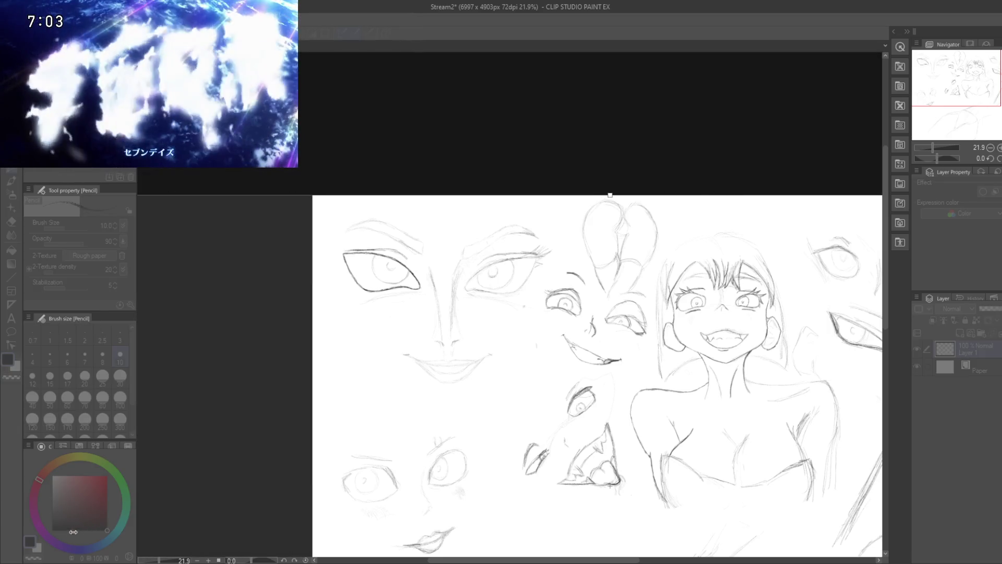
pyautogui.moveTo(493, 203)
pyautogui.mouseDown()
pyautogui.moveTo(446, 153)
pyautogui.moveTo(450, 186)
pyautogui.mouseUp()
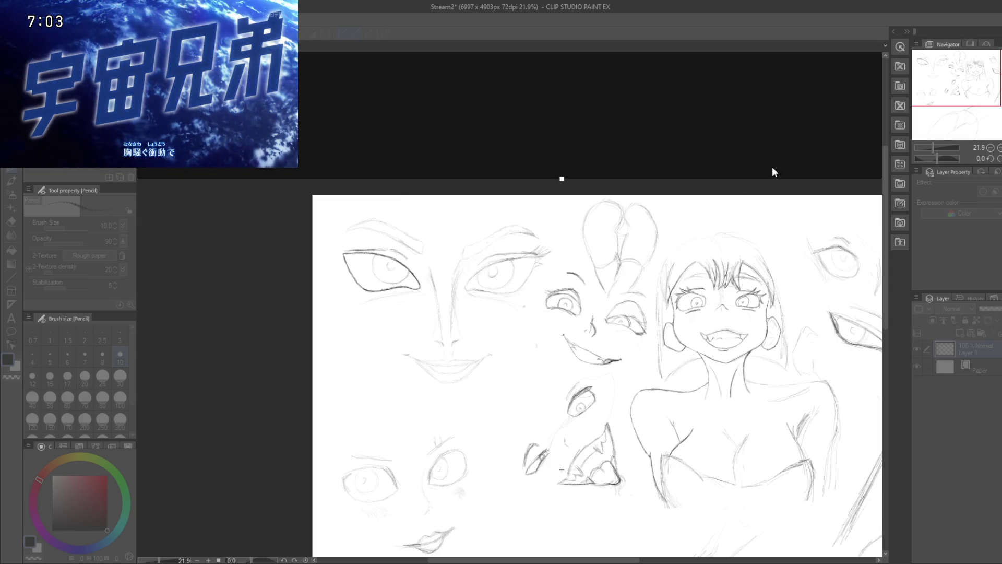
pyautogui.press('Escape')
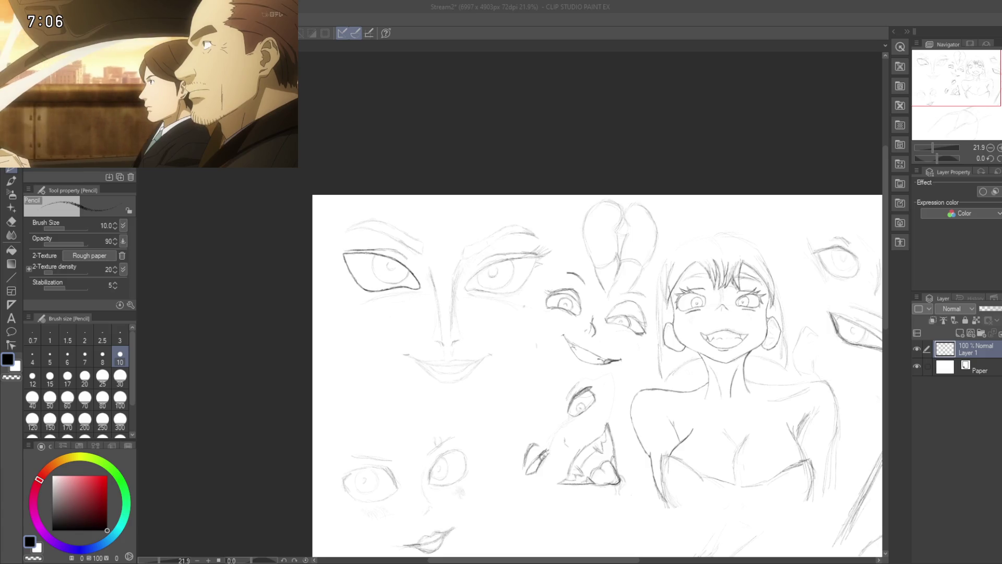
pyautogui.scroll(-1, 349, 311)
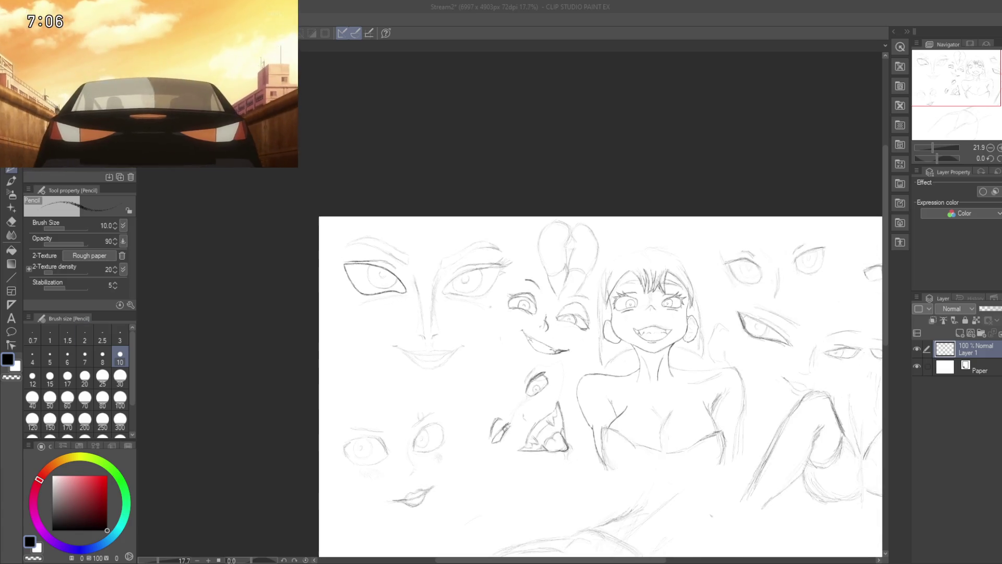
pyautogui.scroll(-1, 350, 310)
pyautogui.scroll(-1, 345, 307)
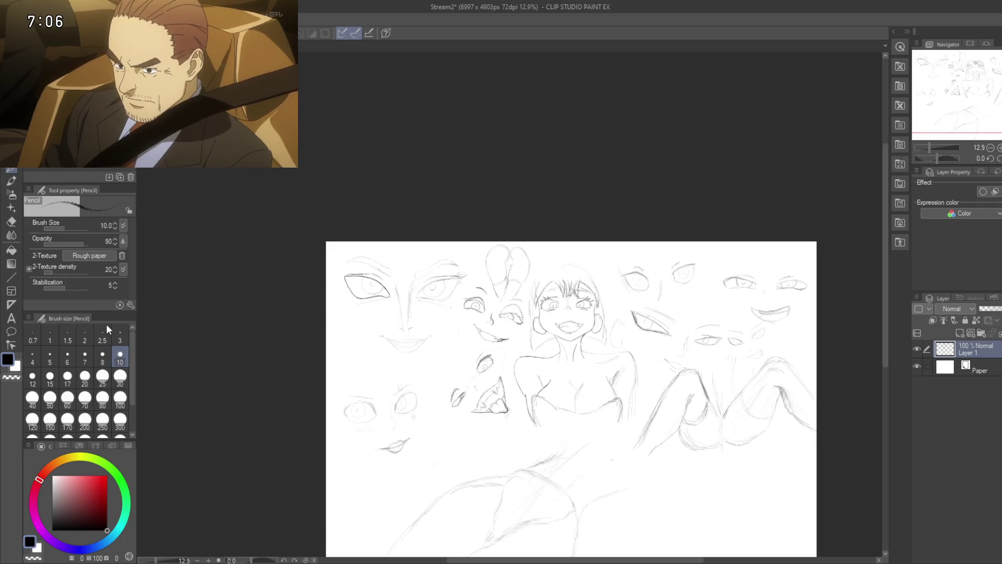
# - Enlarge the canvas to 9676 × 7025 px by extending its top and left edges
pyautogui.hotkey('ctrl', 't')
pyautogui.moveTo(570, 241); pyautogui.dragTo(570, 92)
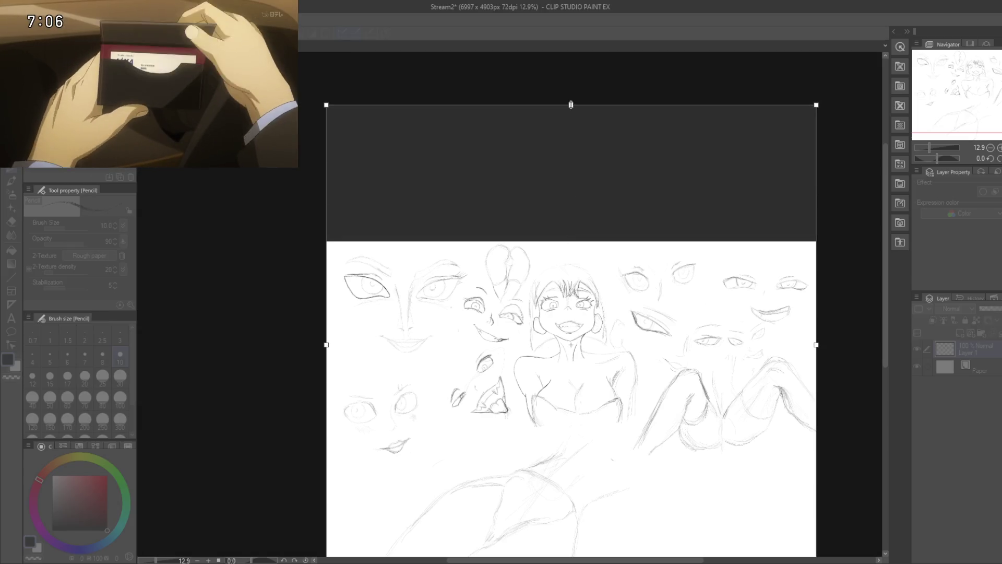
pyautogui.moveTo(326, 339); pyautogui.dragTo(139, 338)
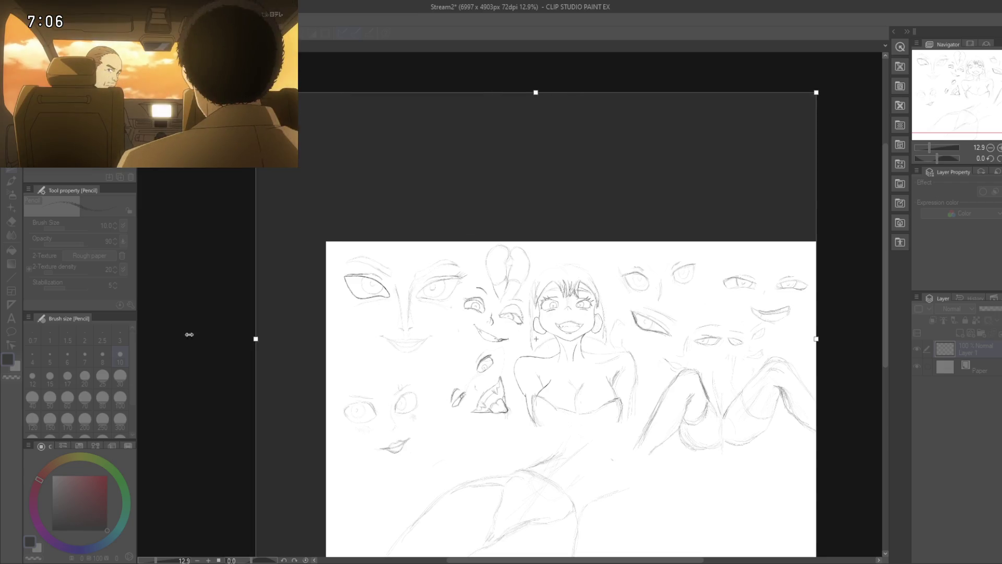
pyautogui.press('Return')
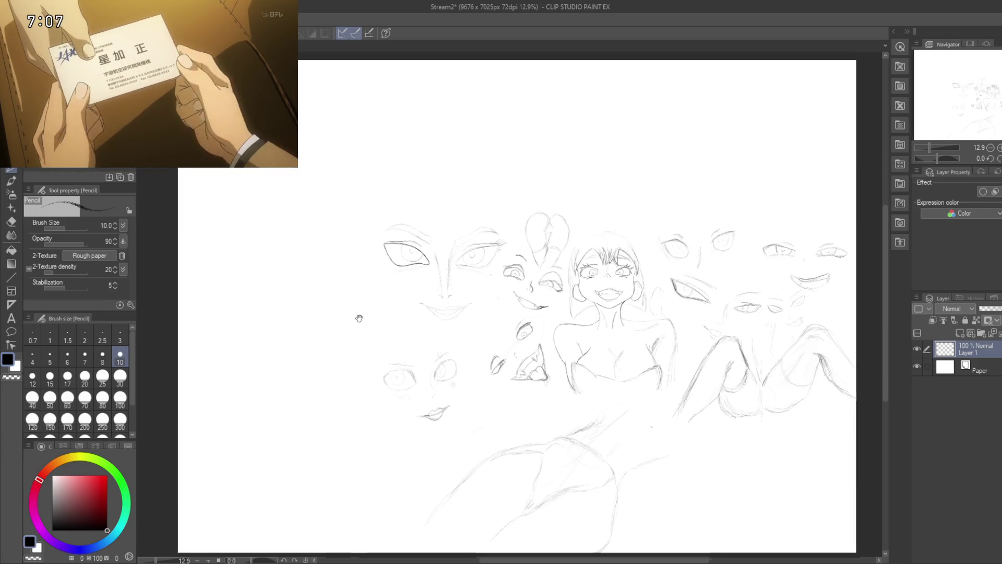
pyautogui.scroll(1, 384, 362)
pyautogui.scroll(1, 420, 350)
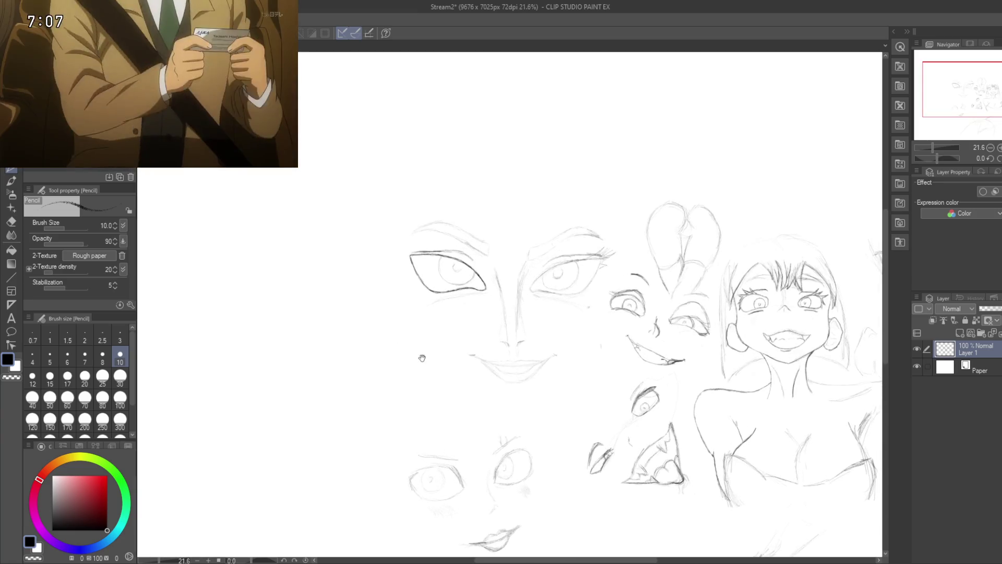
# - Draw a rectangle selection around the large face sketch
pyautogui.moveTo(420, 353); pyautogui.dragTo(365, 386)
pyautogui.press('m')
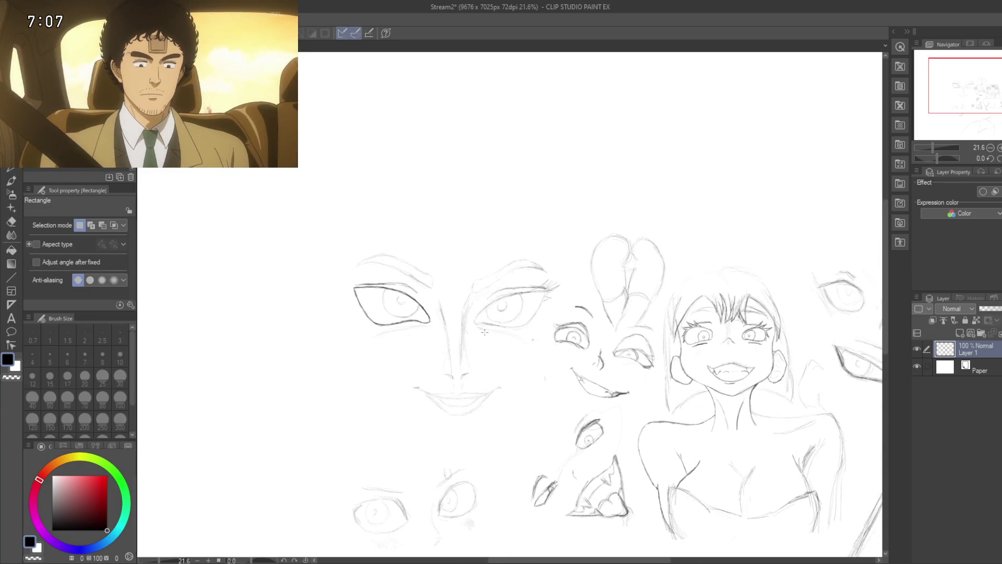
pyautogui.moveTo(330, 232); pyautogui.dragTo(555, 447)
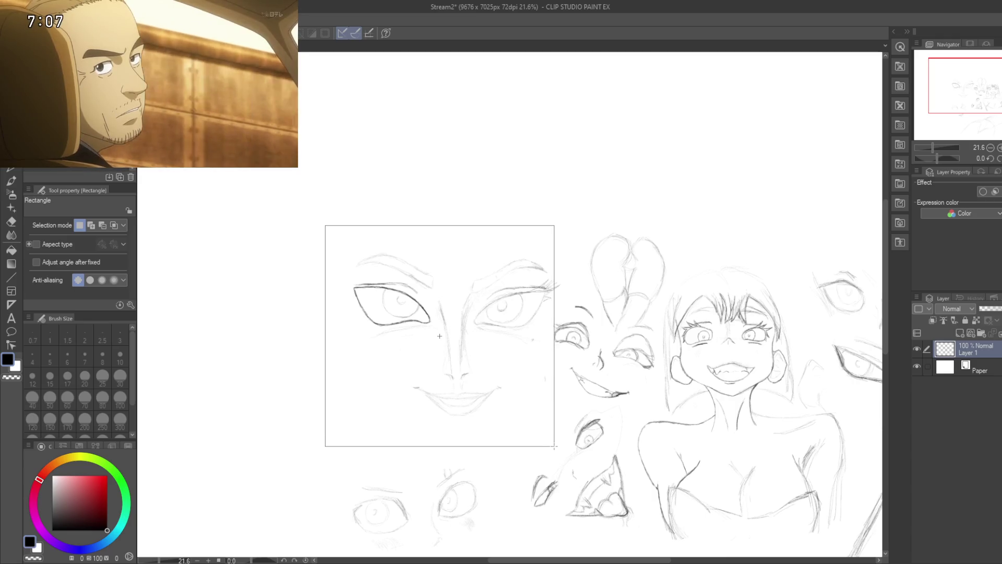
pyautogui.moveTo(554, 447); pyautogui.dragTo(554, 446)
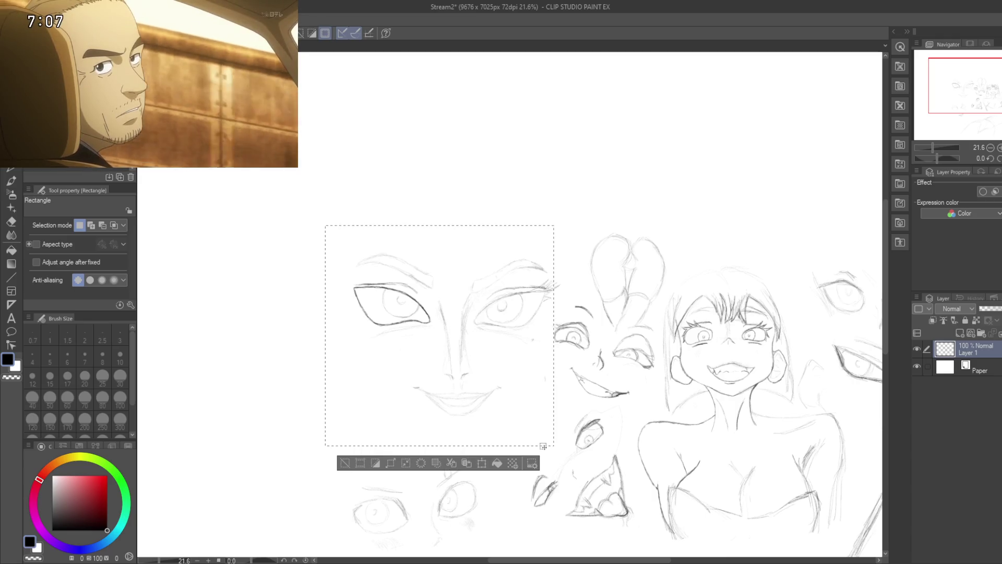
# - Move the selected face sketch up and to the left into the new blank area
pyautogui.click(482, 463)
pyautogui.moveTo(456, 433)
pyautogui.mouseDown()
pyautogui.moveTo(320, 208)
pyautogui.moveTo(329, 208)
pyautogui.mouseUp()
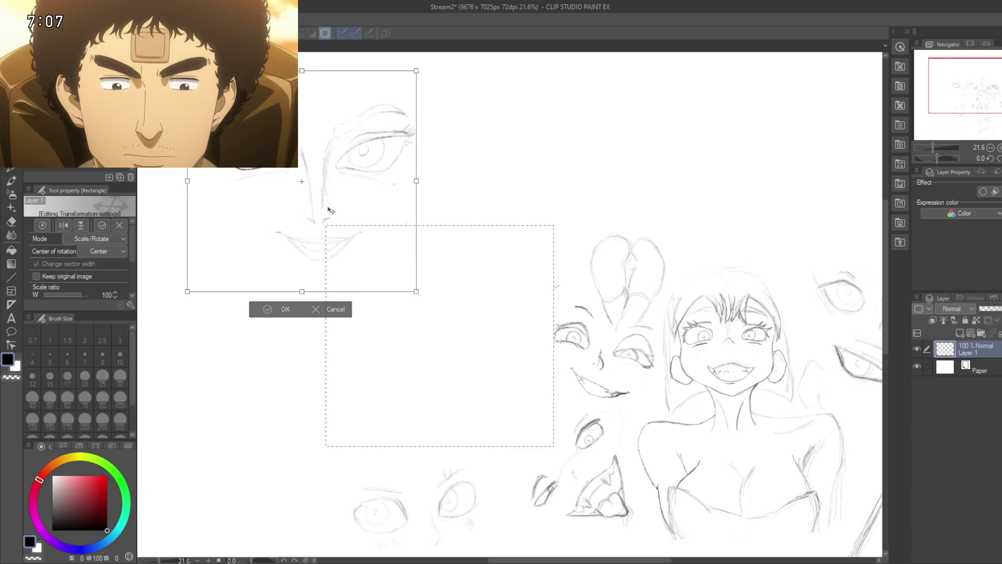
pyautogui.press('Return')
pyautogui.moveTo(394, 372); pyautogui.dragTo(509, 496)
pyautogui.click(460, 432)
pyautogui.moveTo(394, 308); pyautogui.dragTo(387, 295)
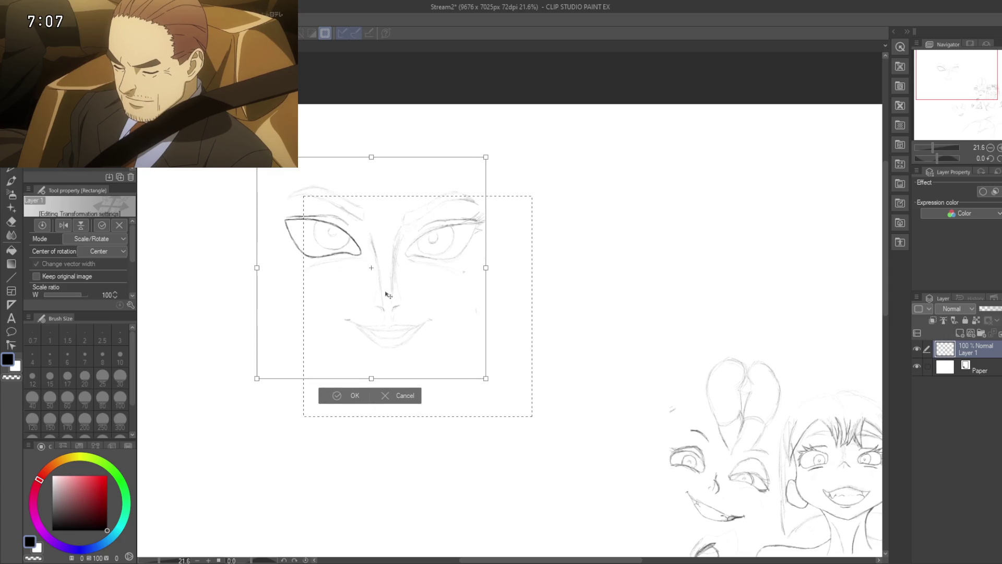
pyautogui.press('Return')
# - Nudge the face slightly up and right, confirm the placement, and clear the selection
pyautogui.scroll(-2, 467, 424)
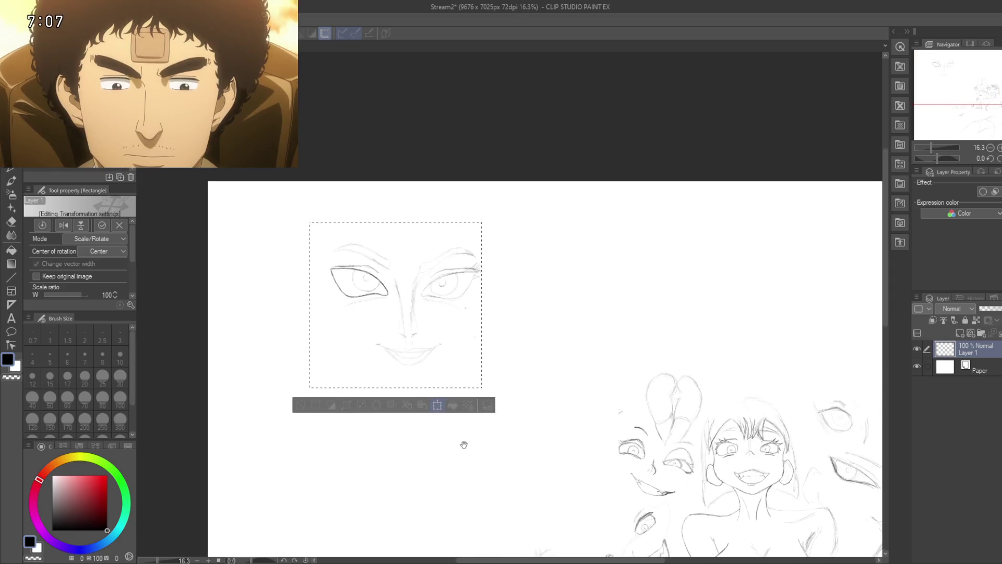
pyautogui.hotkey('ctrl', 't')
pyautogui.moveTo(412, 254); pyautogui.dragTo(422, 255)
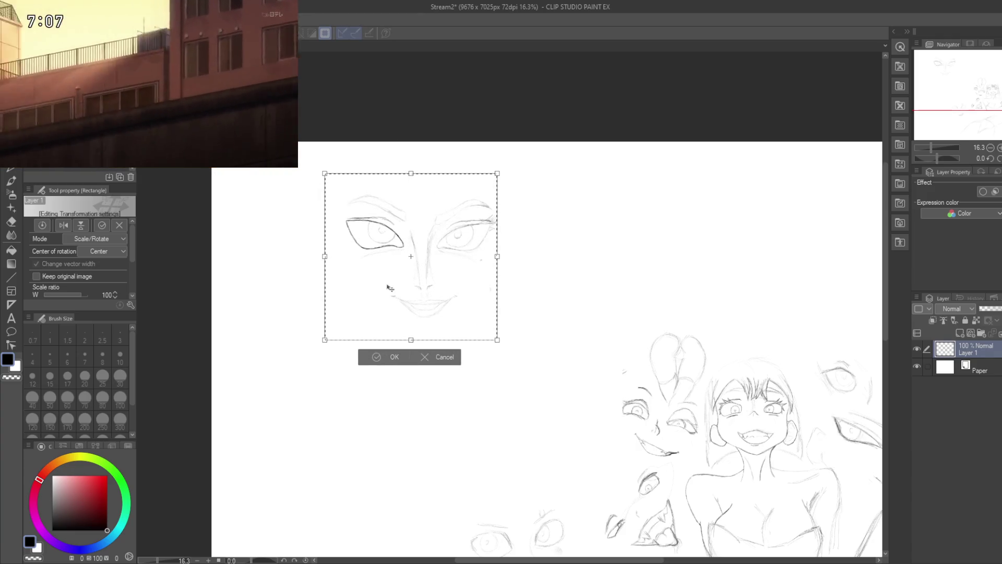
pyautogui.click(377, 358)
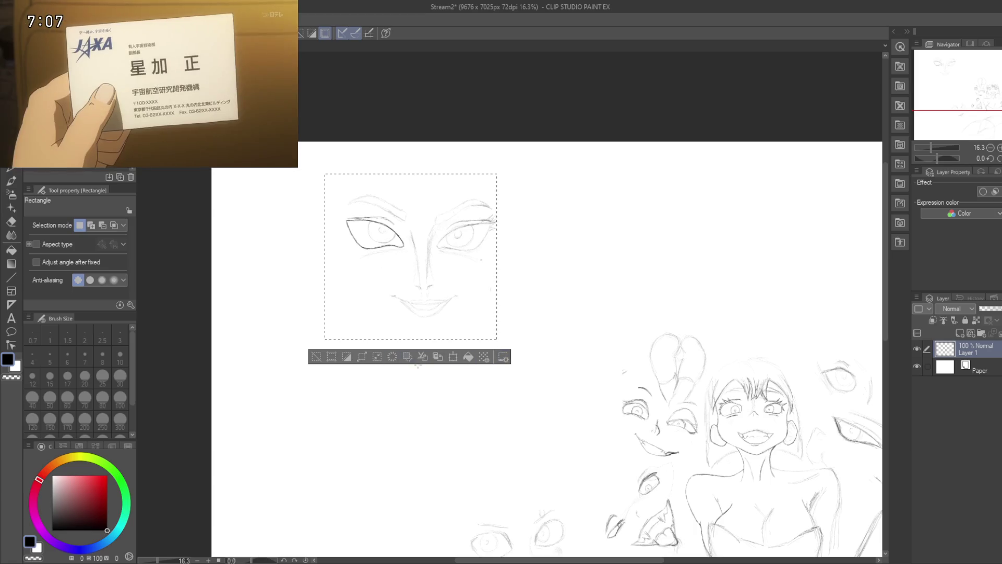
pyautogui.click(316, 357)
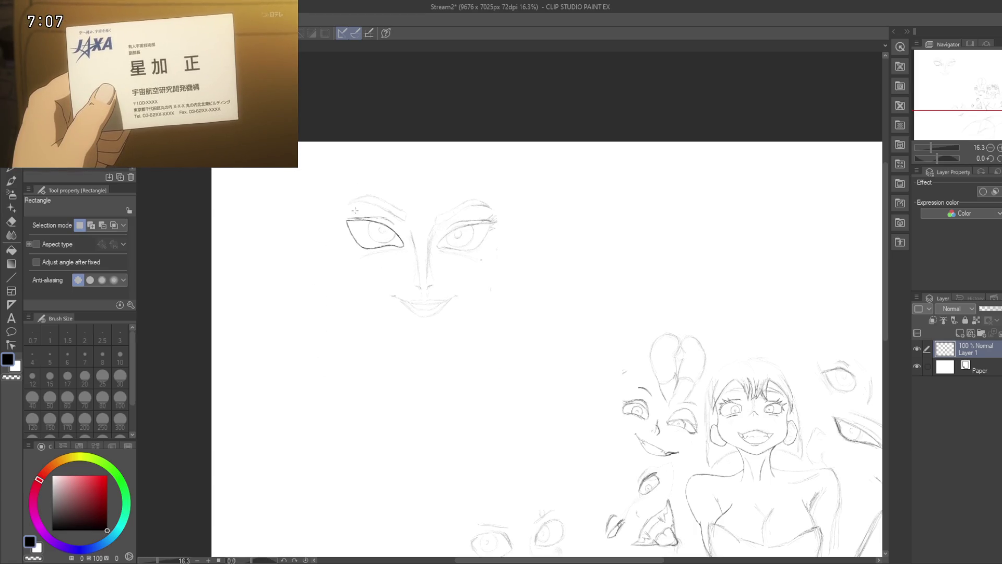
# - Select the Pencil and save the sketch sheet with Ctrl+S
pyautogui.press('p')
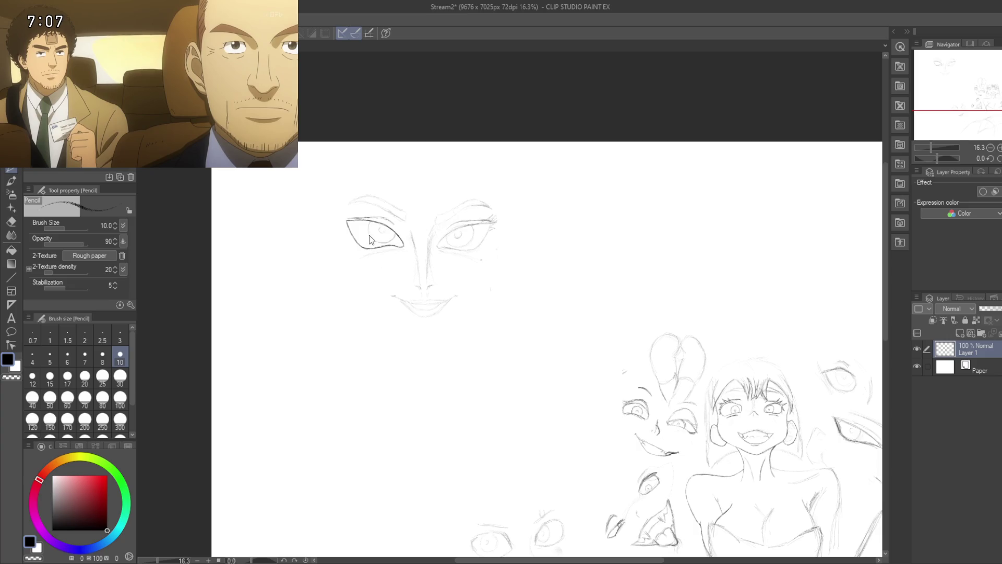
pyautogui.hotkey('ctrl', 's')
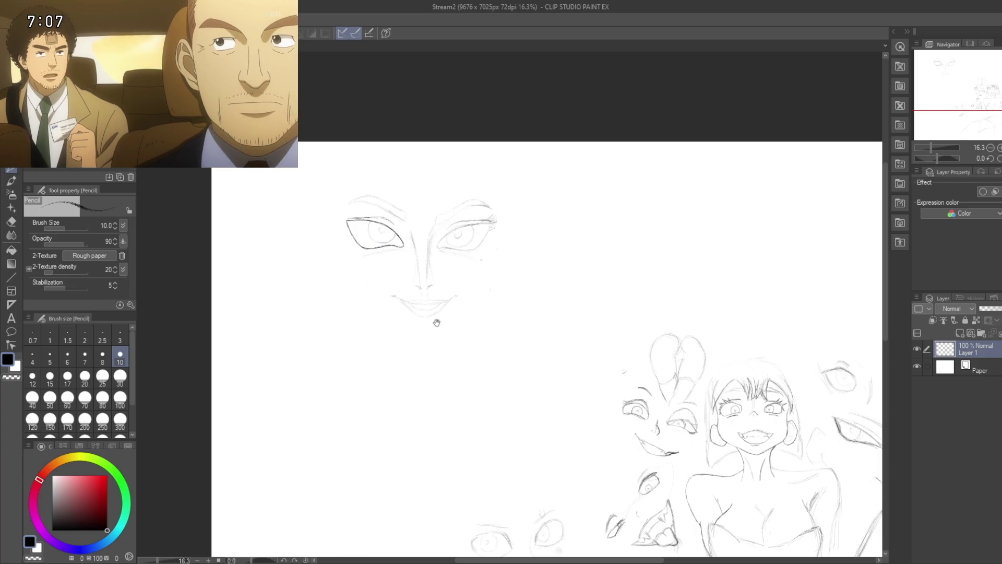
pyautogui.moveTo(436, 322); pyautogui.dragTo(409, 314)
# - Zoom to 32.8% and frame the relocated face sketch in the view
pyautogui.click(374, 294)
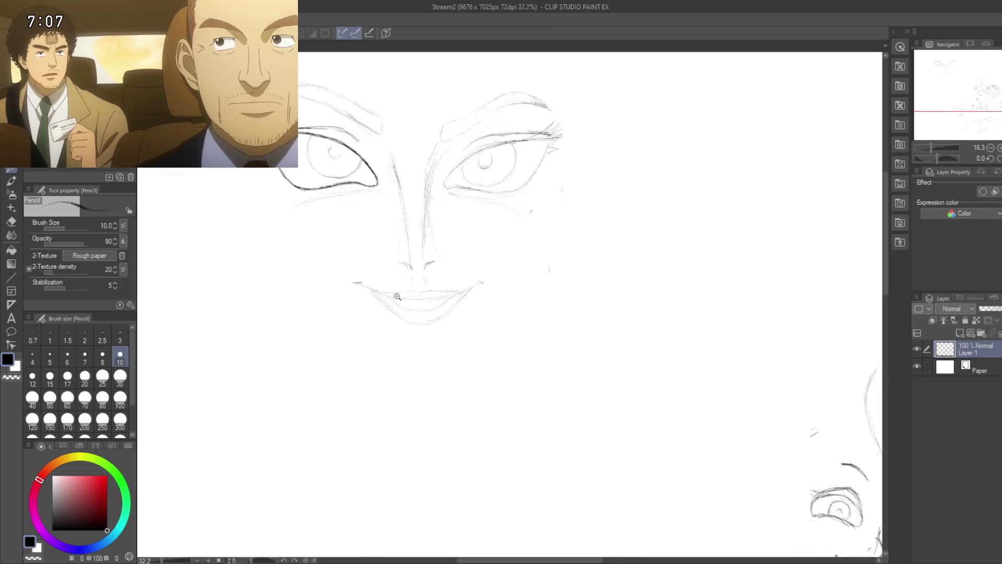
pyautogui.moveTo(373, 285)
pyautogui.mouseDown()
pyautogui.moveTo(393, 402)
pyautogui.moveTo(375, 311)
pyautogui.mouseUp()
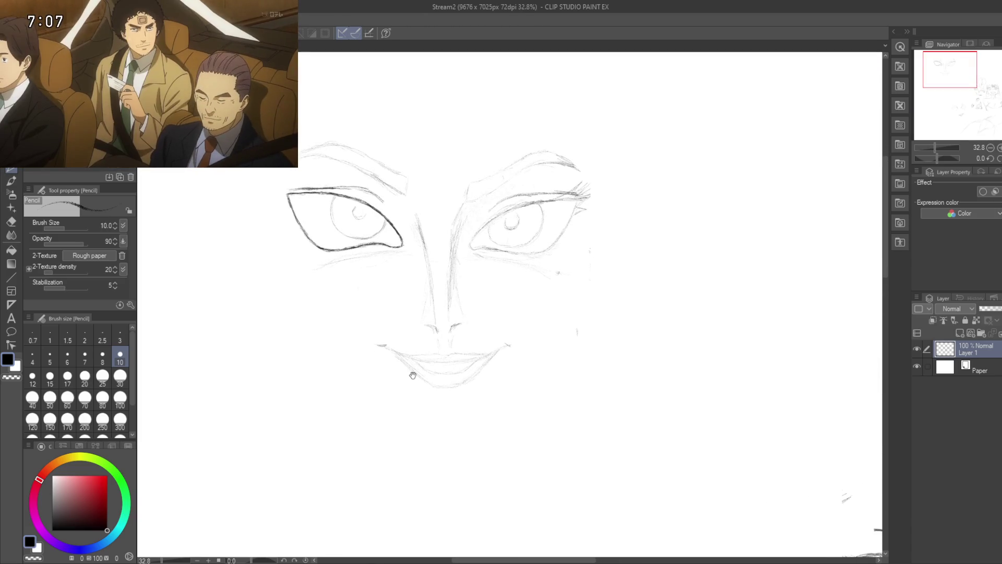
pyautogui.moveTo(422, 363); pyautogui.dragTo(422, 421)
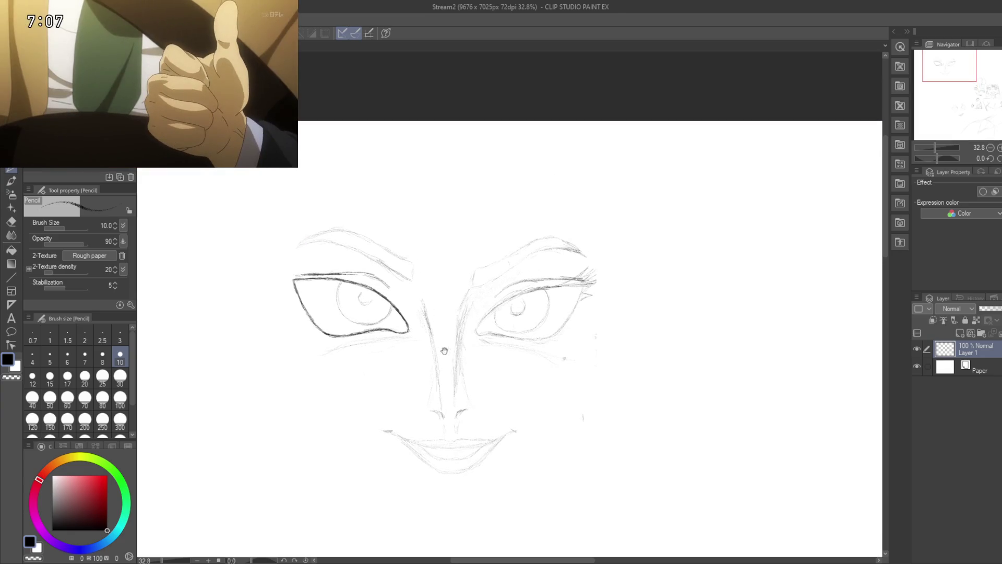
pyautogui.moveTo(419, 374); pyautogui.dragTo(419, 319)
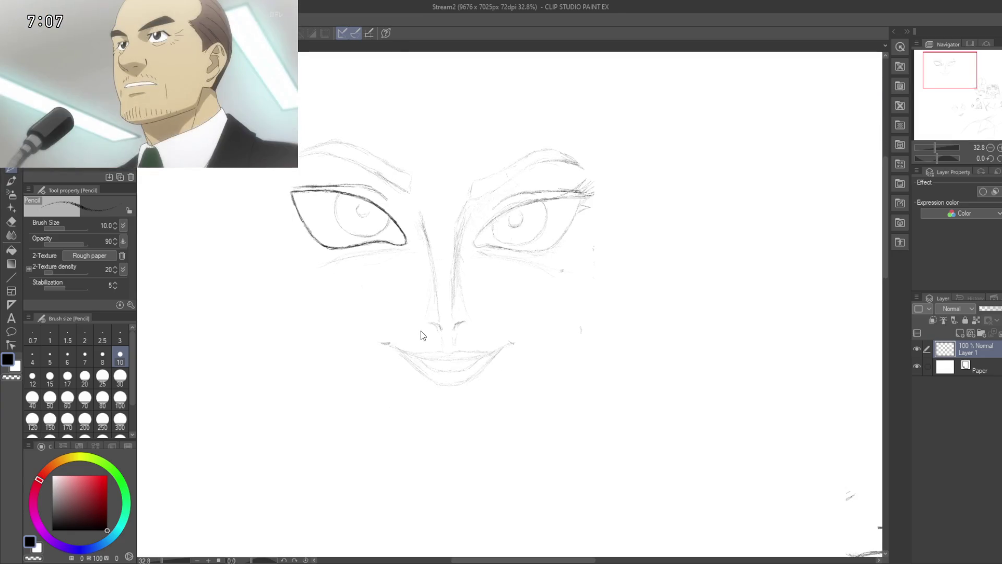
pyautogui.moveTo(391, 369); pyautogui.dragTo(367, 315)
pyautogui.moveTo(380, 351)
pyautogui.mouseDown()
pyautogui.moveTo(373, 320)
pyautogui.moveTo(359, 338)
pyautogui.mouseUp()
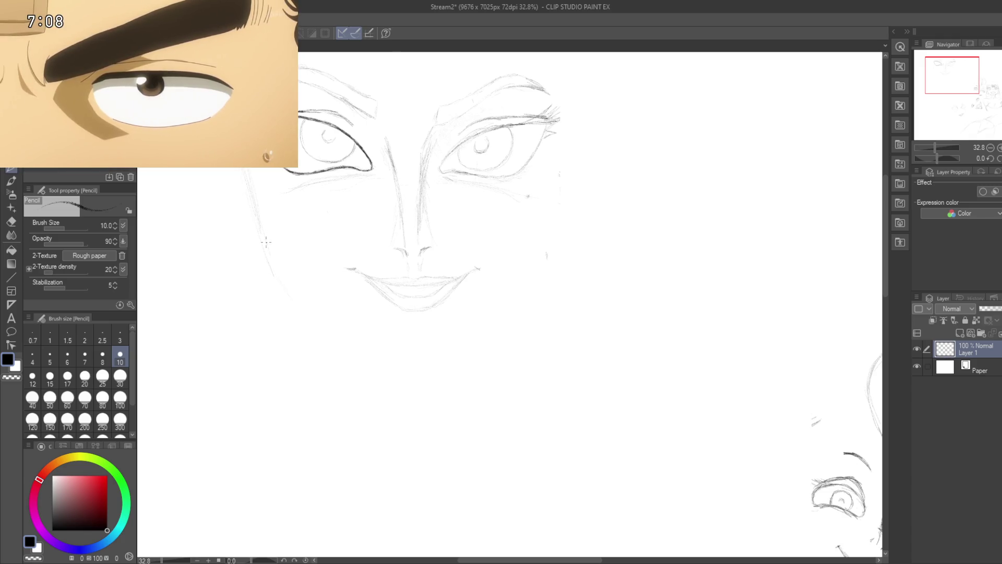
# - Draw the left jawline down to the chin with an inner jaw line
pyautogui.moveTo(350, 339); pyautogui.dragTo(296, 296)
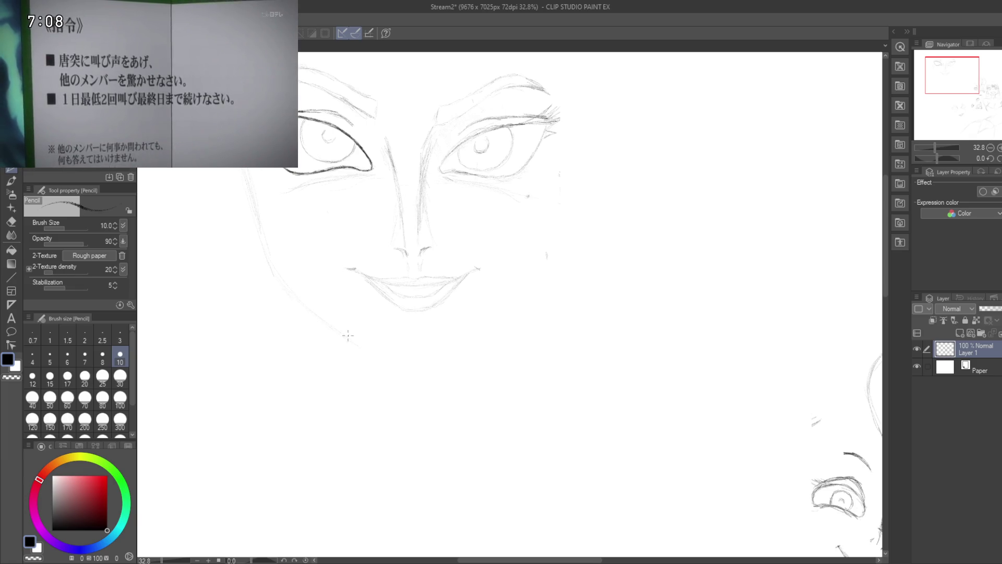
pyautogui.moveTo(359, 342); pyautogui.dragTo(279, 277)
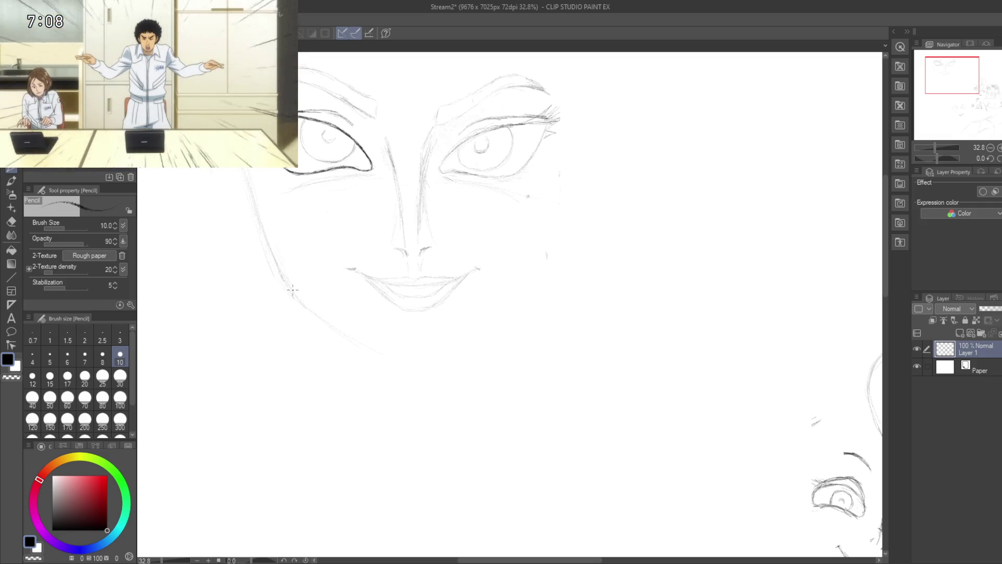
pyautogui.moveTo(288, 282)
pyautogui.mouseDown()
pyautogui.moveTo(363, 345)
pyautogui.moveTo(426, 375)
pyautogui.mouseUp()
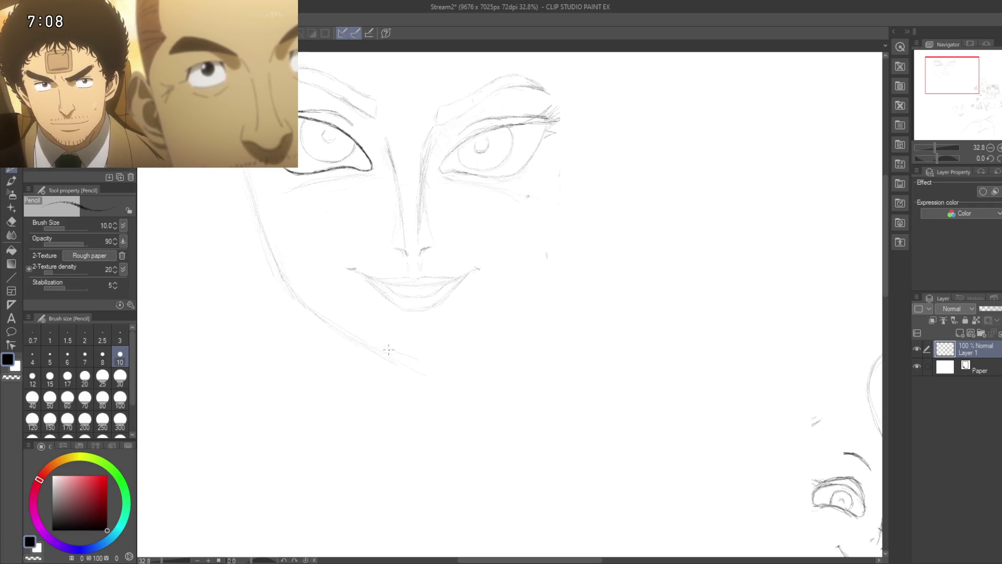
pyautogui.moveTo(334, 314); pyautogui.dragTo(396, 334)
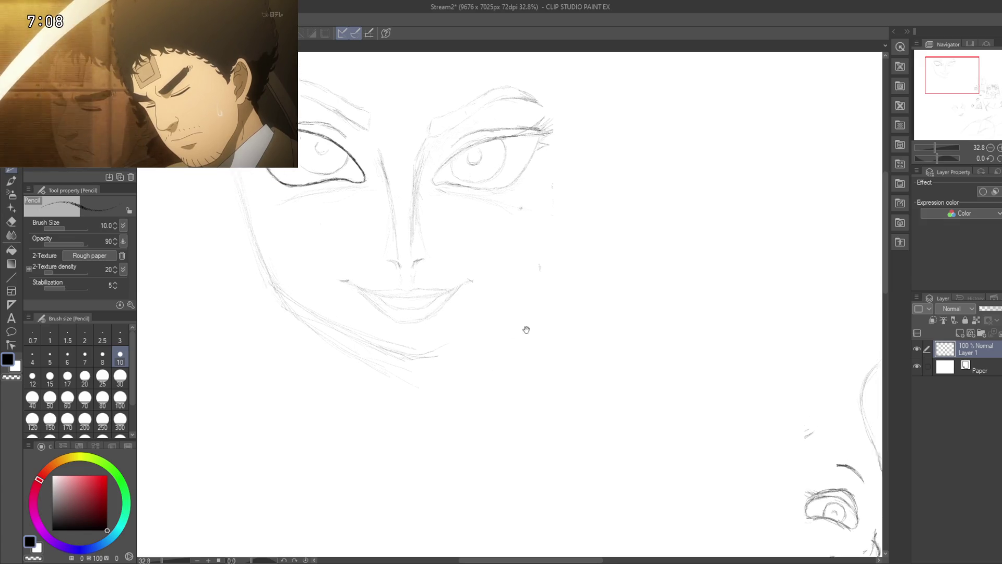
# - Draw the right face contour from the cheek down toward the chin
pyautogui.moveTo(526, 329)
pyautogui.mouseDown()
pyautogui.moveTo(400, 390)
pyautogui.moveTo(477, 349)
pyautogui.mouseUp()
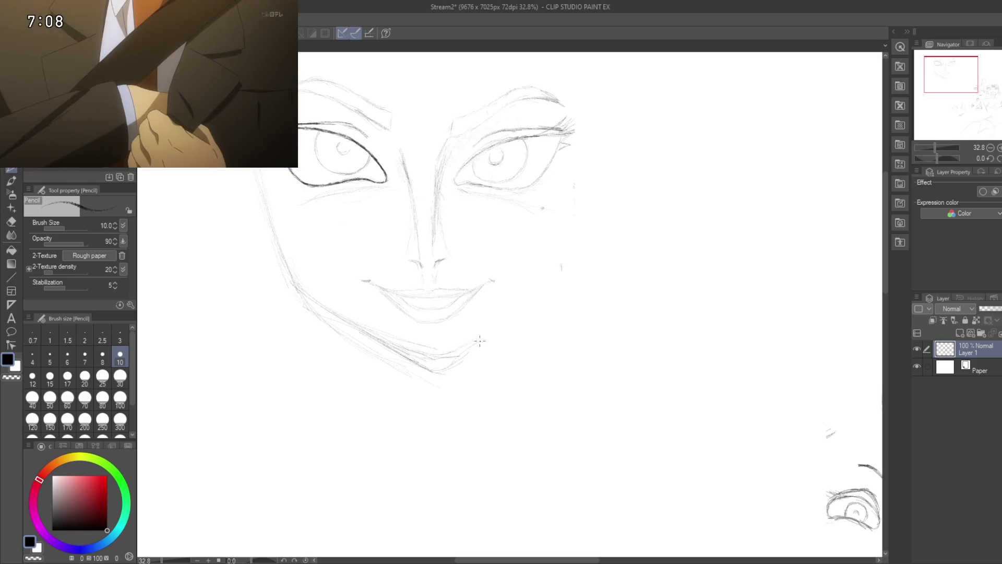
pyautogui.hscroll(1, 586, 336)
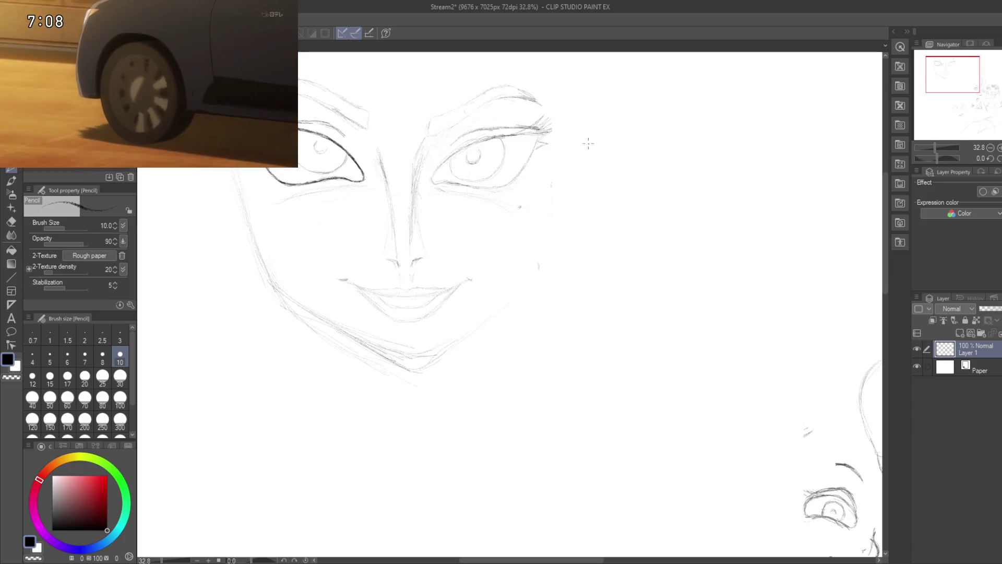
pyautogui.moveTo(559, 174)
pyautogui.mouseDown()
pyautogui.moveTo(533, 279)
pyautogui.moveTo(496, 309)
pyautogui.mouseUp()
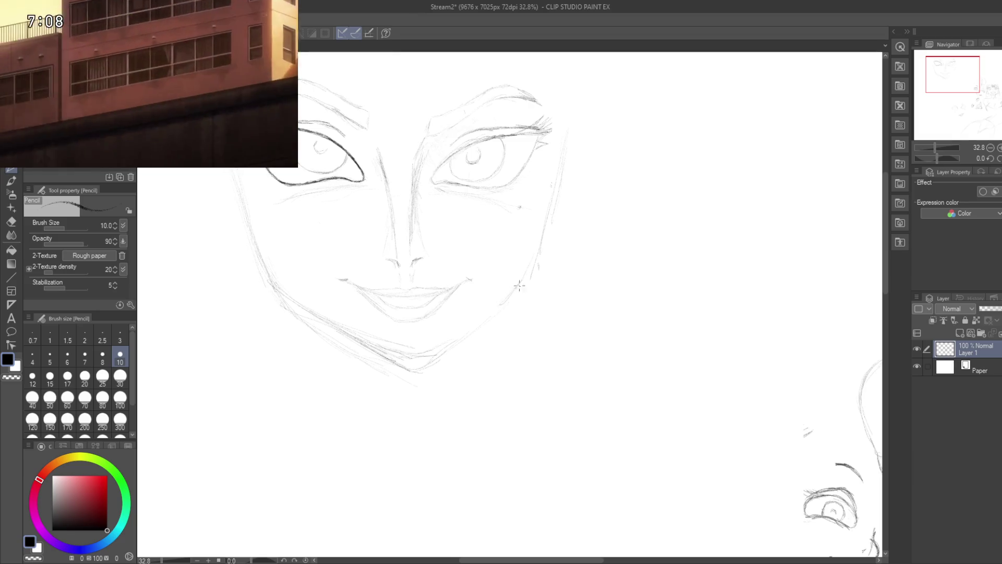
pyautogui.moveTo(573, 111); pyautogui.dragTo(555, 172)
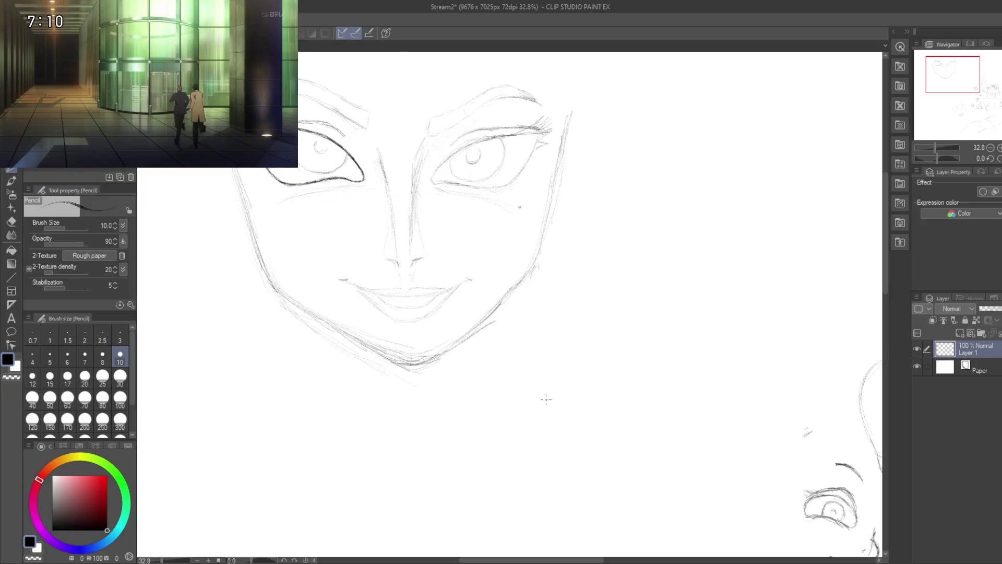
# - Draw both sides of the neck below the jaw and a curved line under the chin
pyautogui.moveTo(409, 409); pyautogui.dragTo(452, 393)
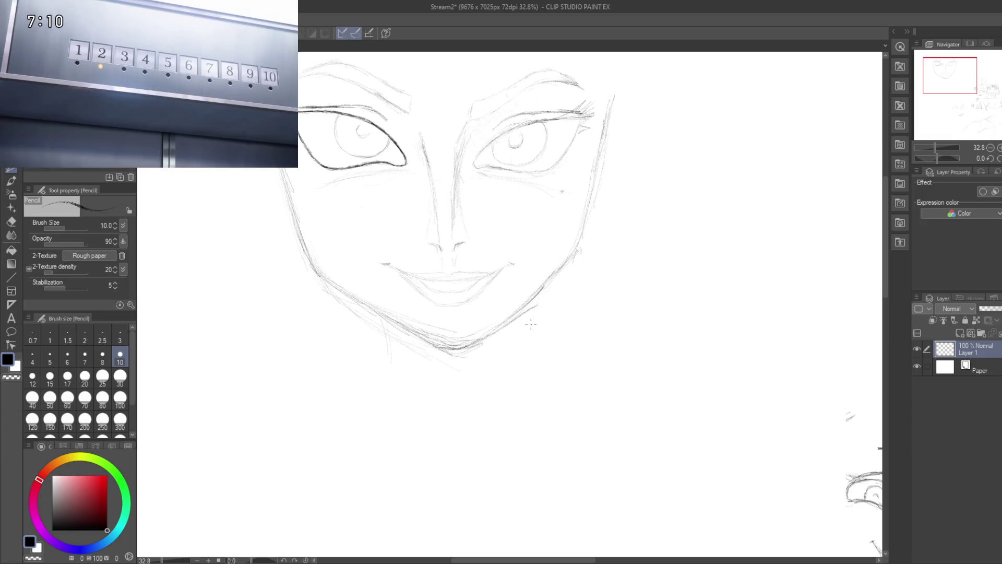
pyautogui.moveTo(540, 295); pyautogui.dragTo(533, 343)
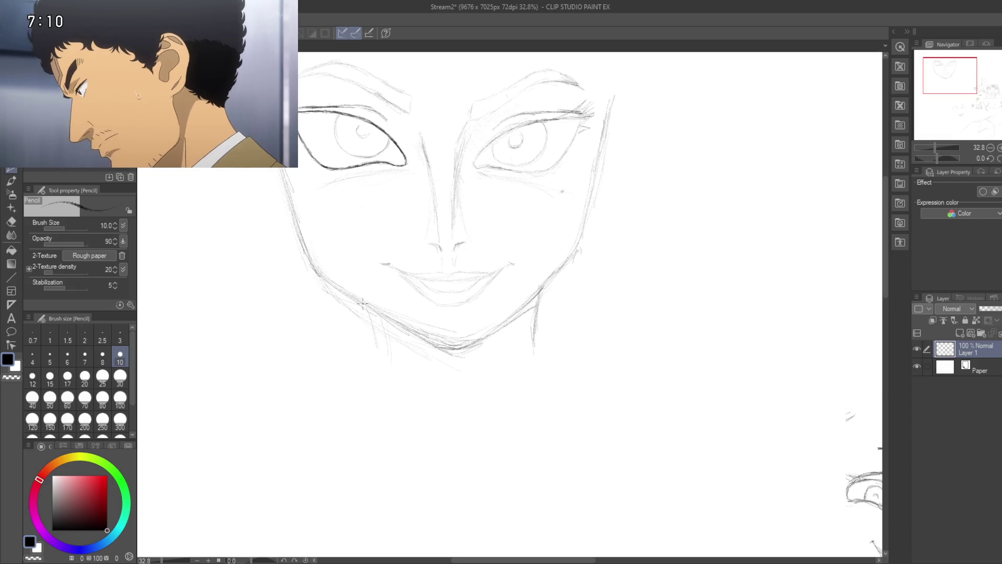
pyautogui.moveTo(369, 313)
pyautogui.mouseDown()
pyautogui.moveTo(376, 354)
pyautogui.moveTo(413, 345)
pyautogui.mouseUp()
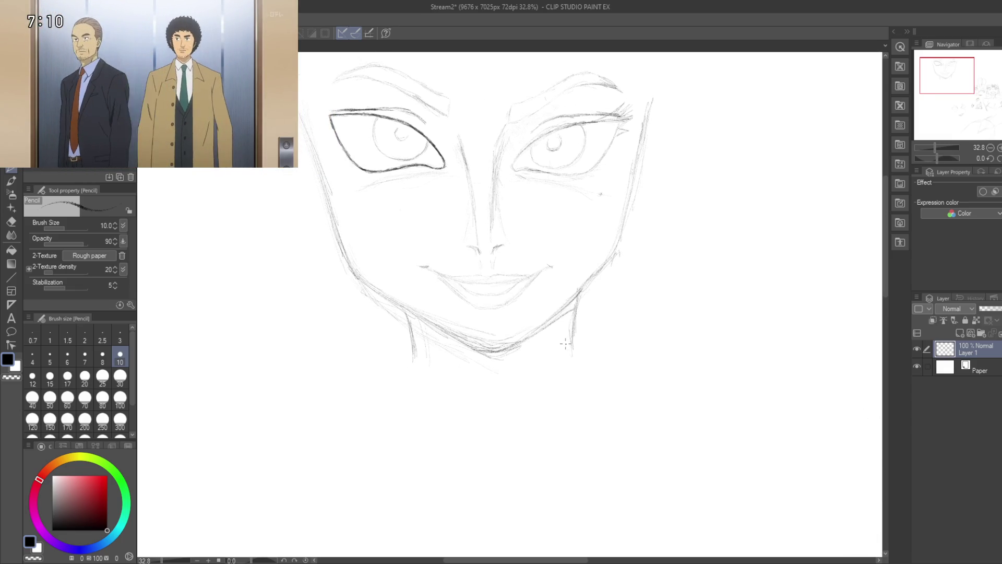
pyautogui.moveTo(568, 348)
pyautogui.mouseDown()
pyautogui.moveTo(470, 374)
pyautogui.moveTo(545, 357)
pyautogui.mouseUp()
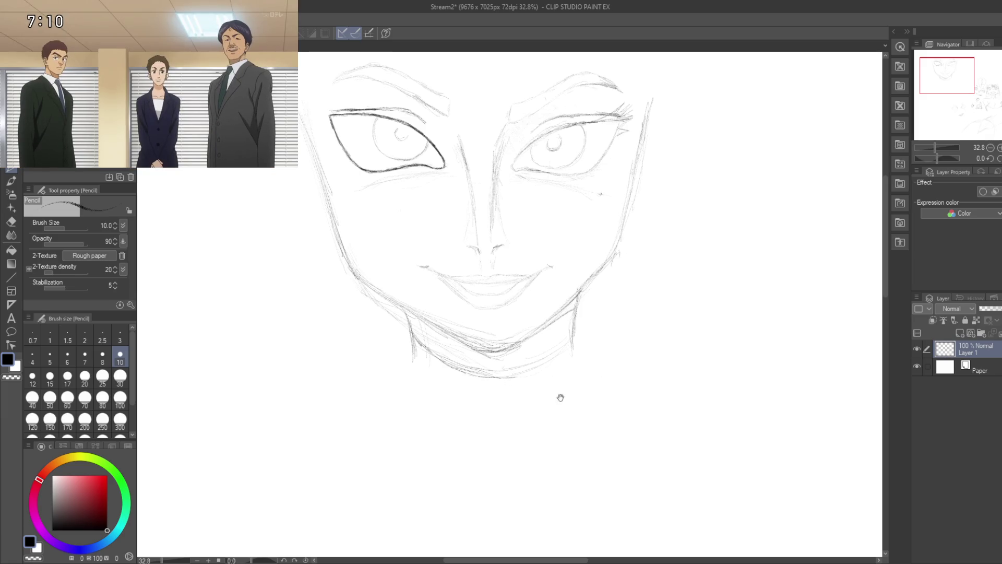
pyautogui.moveTo(558, 399); pyautogui.dragTo(526, 405)
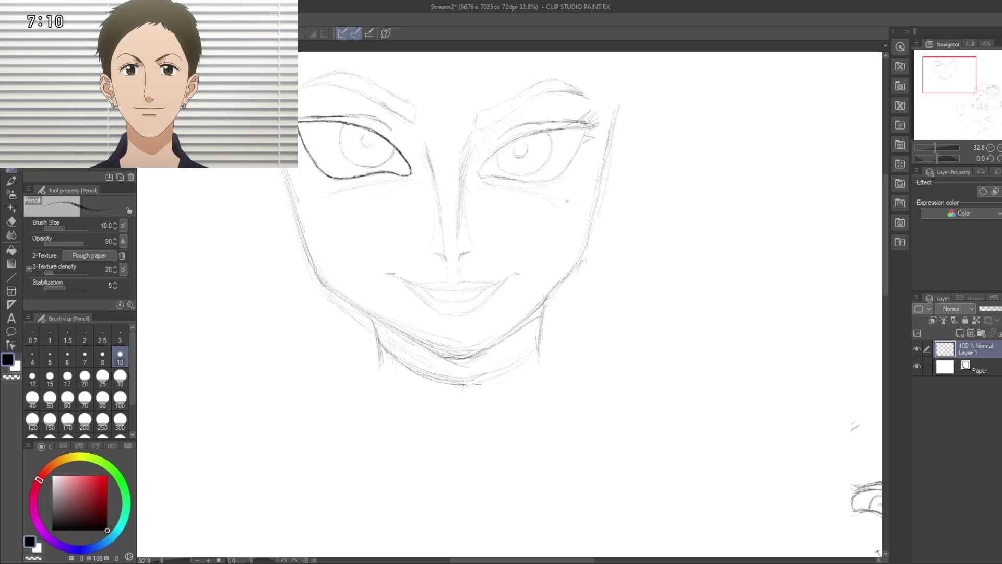
pyautogui.moveTo(463, 386); pyautogui.dragTo(446, 380)
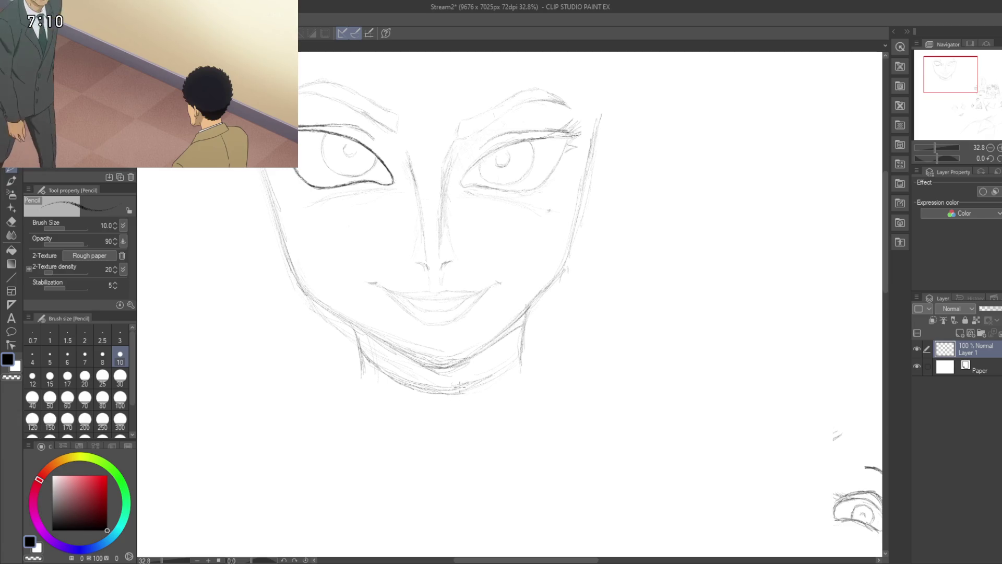
pyautogui.moveTo(464, 386); pyautogui.dragTo(480, 381)
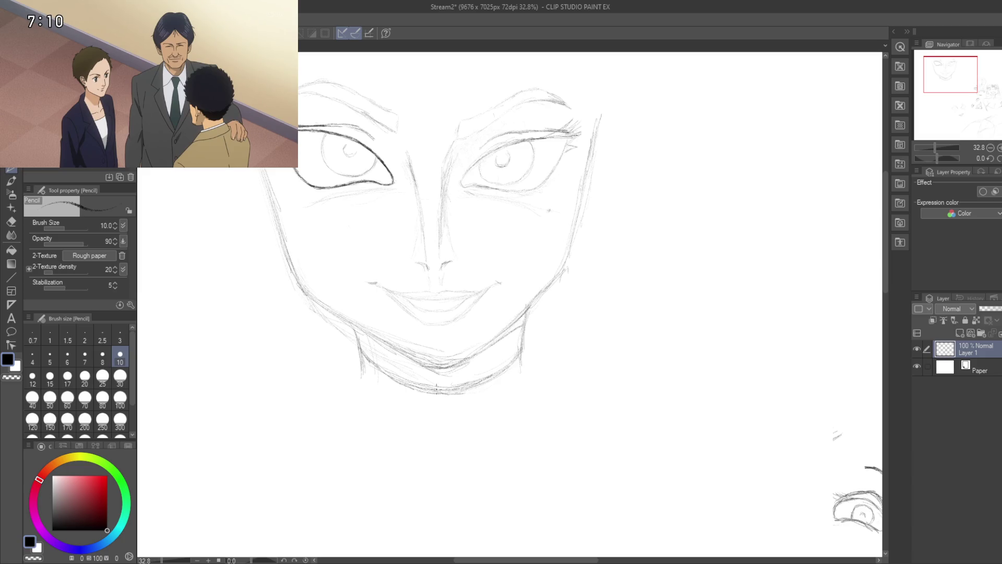
# - Draw the right side of the head outline up toward the forehead
pyautogui.moveTo(414, 279); pyautogui.dragTo(433, 296)
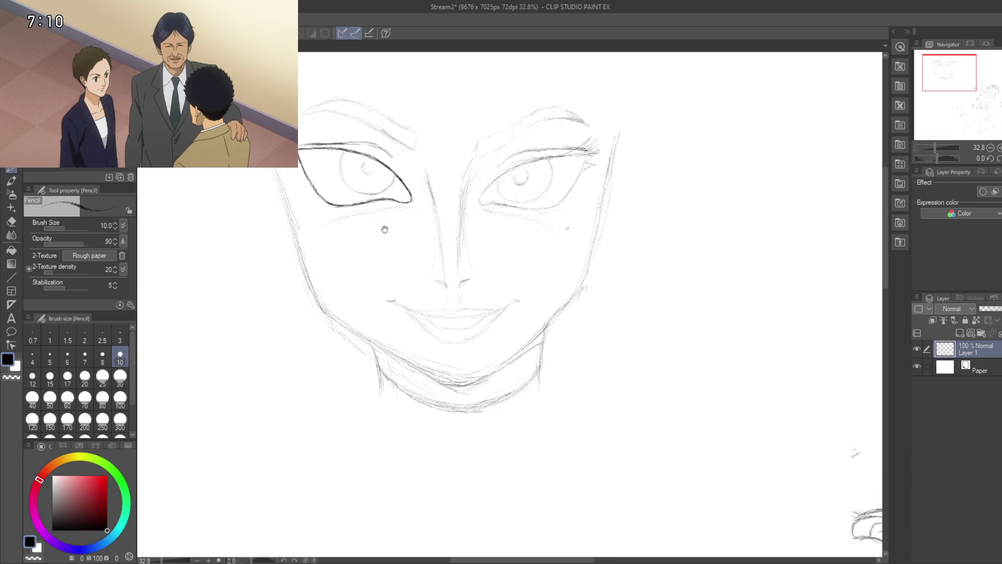
pyautogui.moveTo(367, 237); pyautogui.dragTo(362, 371)
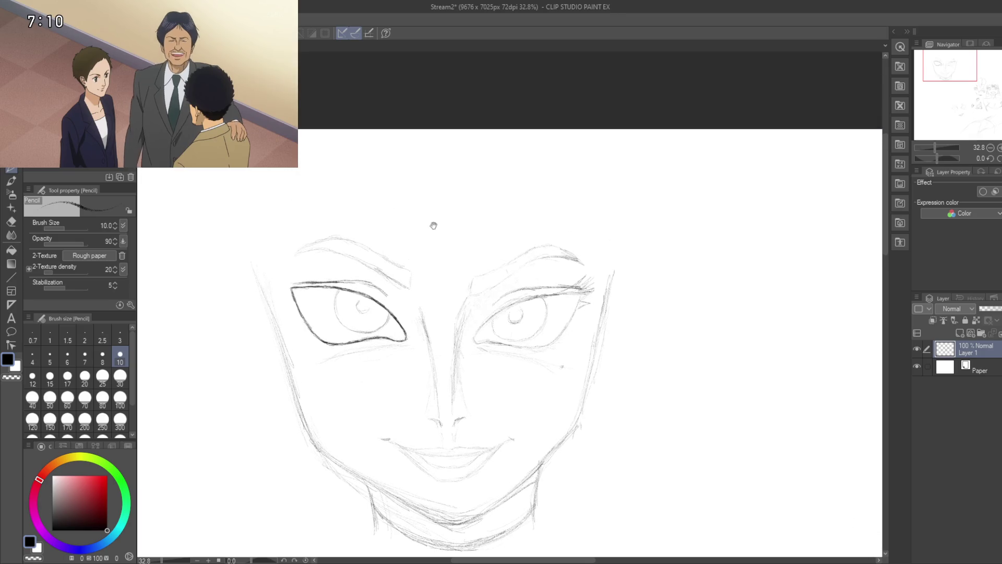
pyautogui.moveTo(510, 194); pyautogui.dragTo(512, 212)
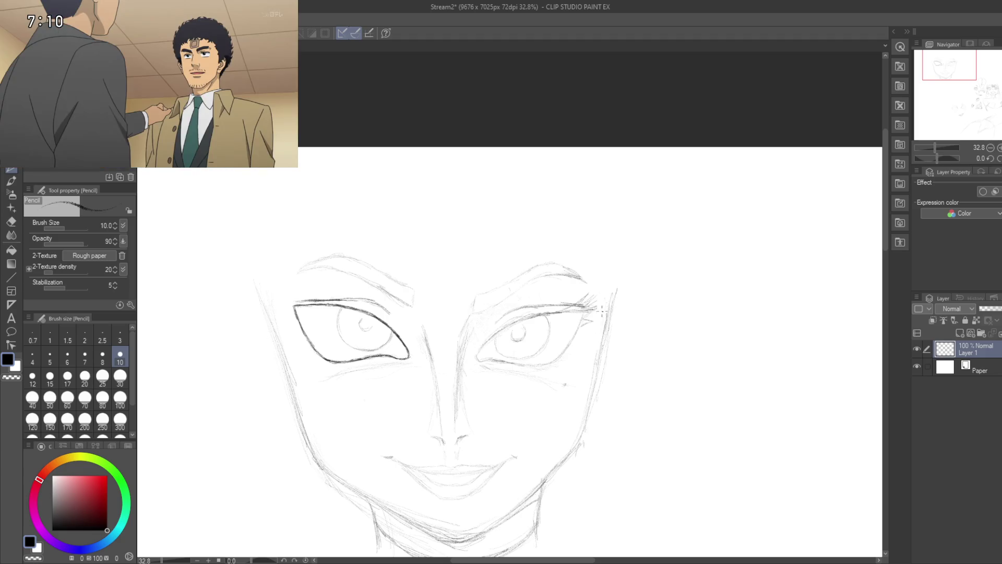
pyautogui.moveTo(594, 244); pyautogui.dragTo(606, 286)
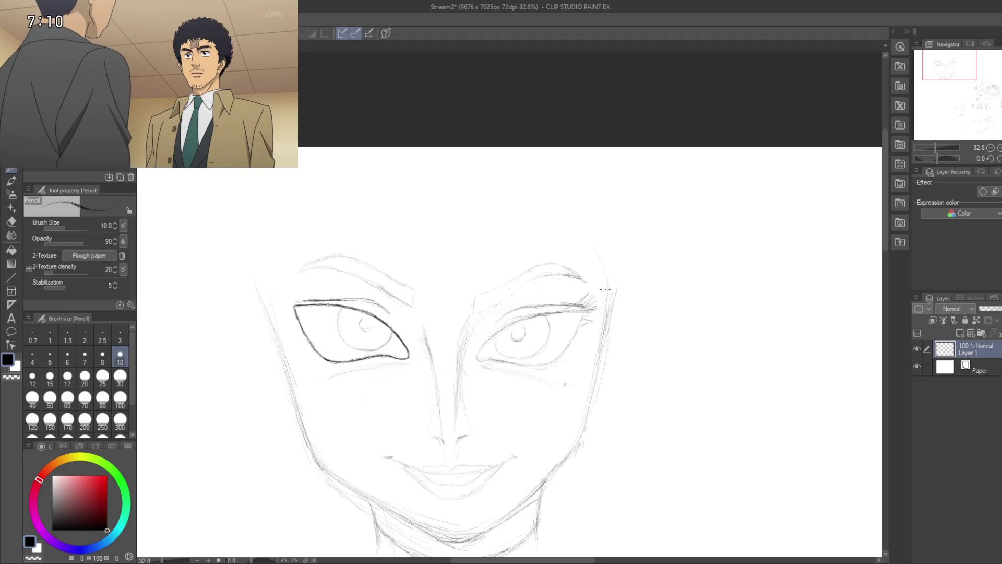
pyautogui.moveTo(597, 228); pyautogui.dragTo(493, 155)
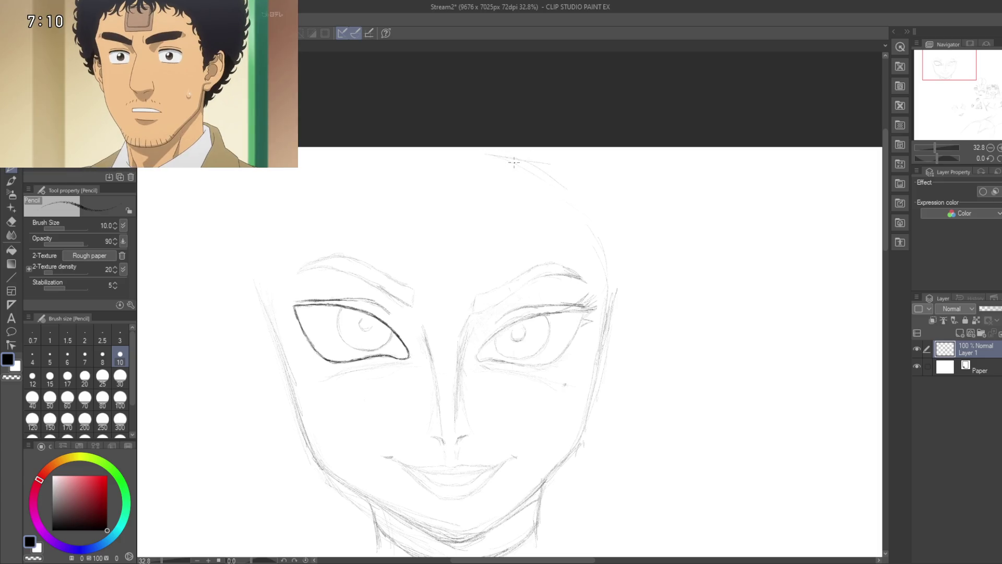
pyautogui.moveTo(535, 155); pyautogui.dragTo(585, 209)
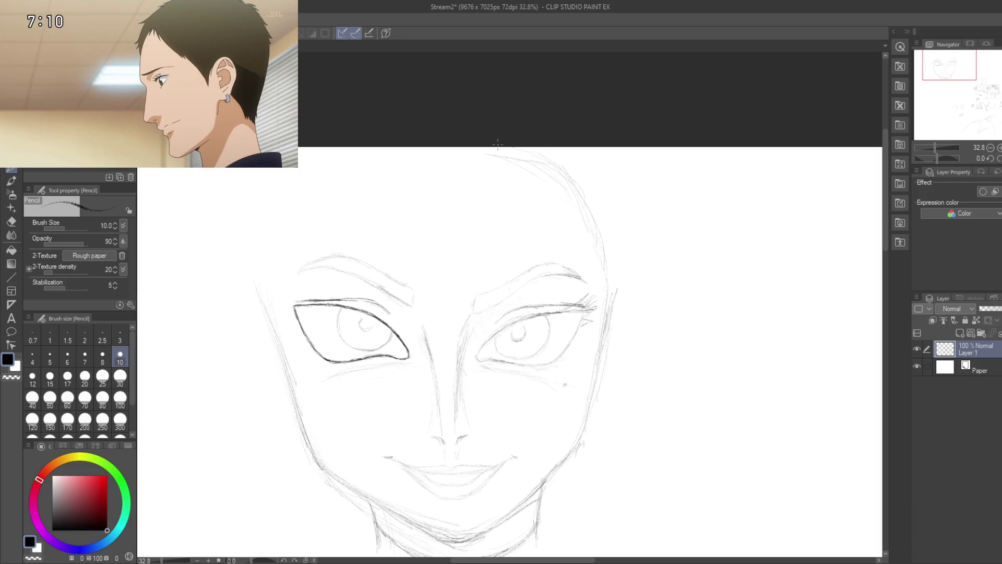
# - Sketch along the top of the head and add short lines on the right face contour
pyautogui.moveTo(475, 155); pyautogui.dragTo(512, 205)
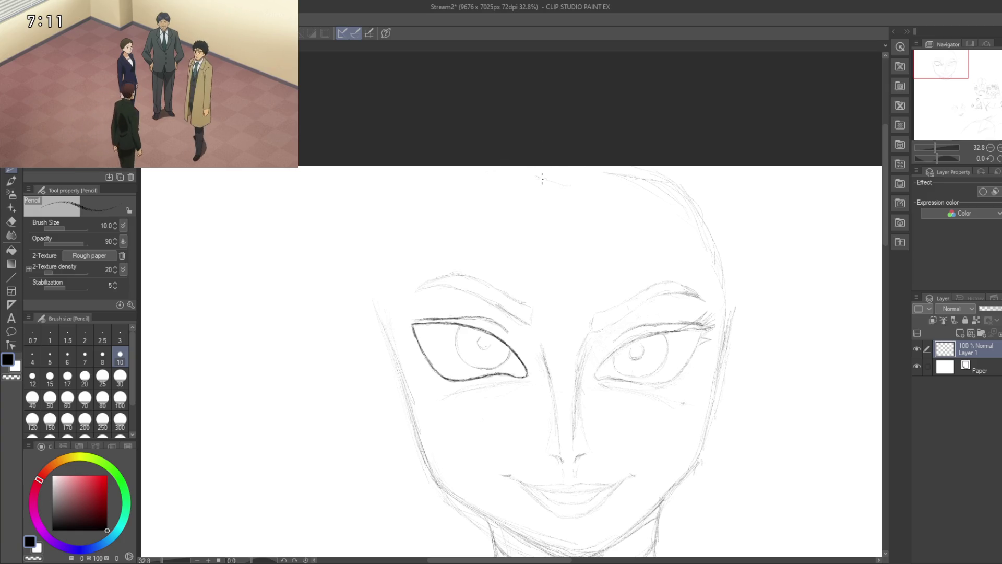
pyautogui.moveTo(530, 173); pyautogui.dragTo(590, 177)
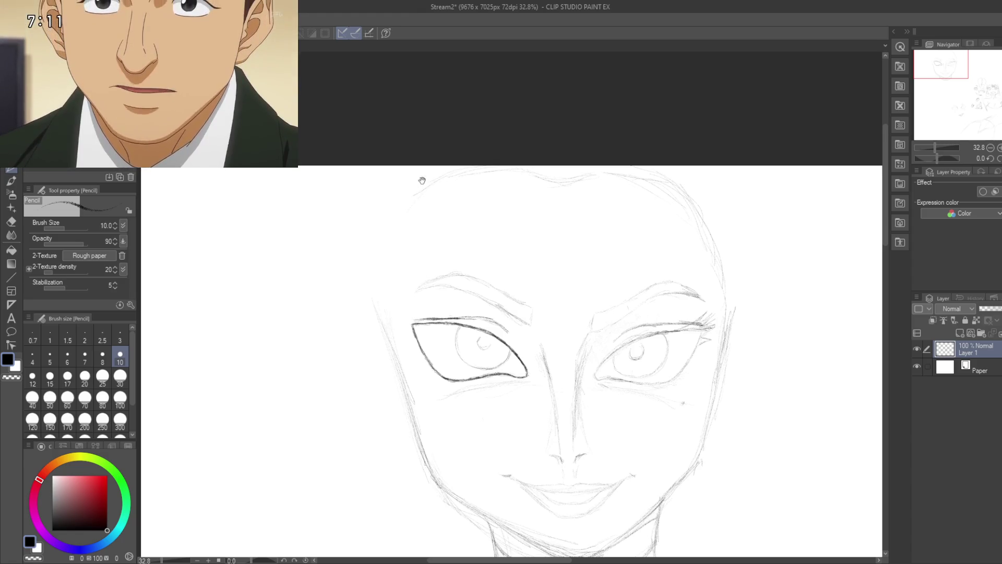
pyautogui.moveTo(427, 176); pyautogui.dragTo(463, 161)
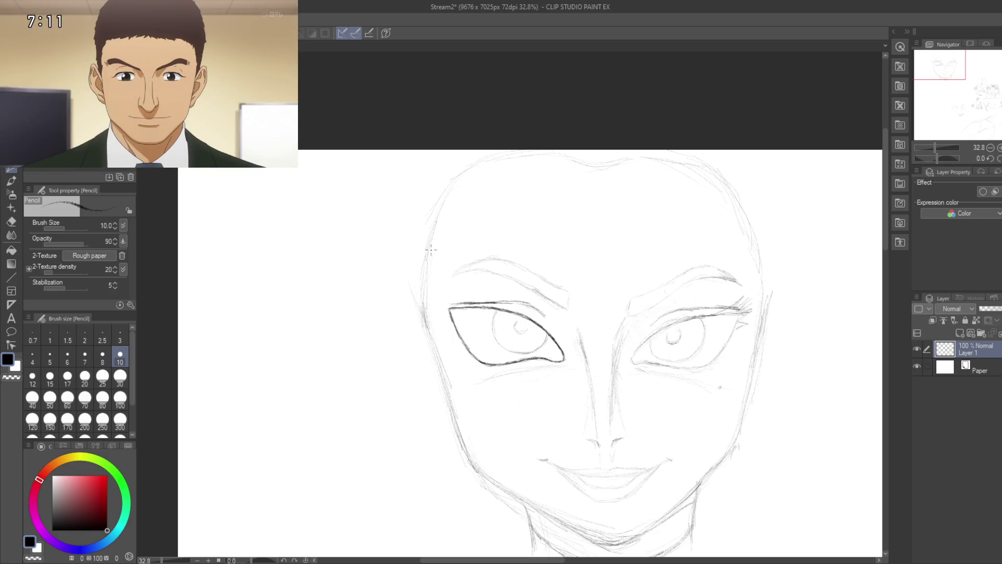
pyautogui.moveTo(490, 162); pyautogui.dragTo(431, 158)
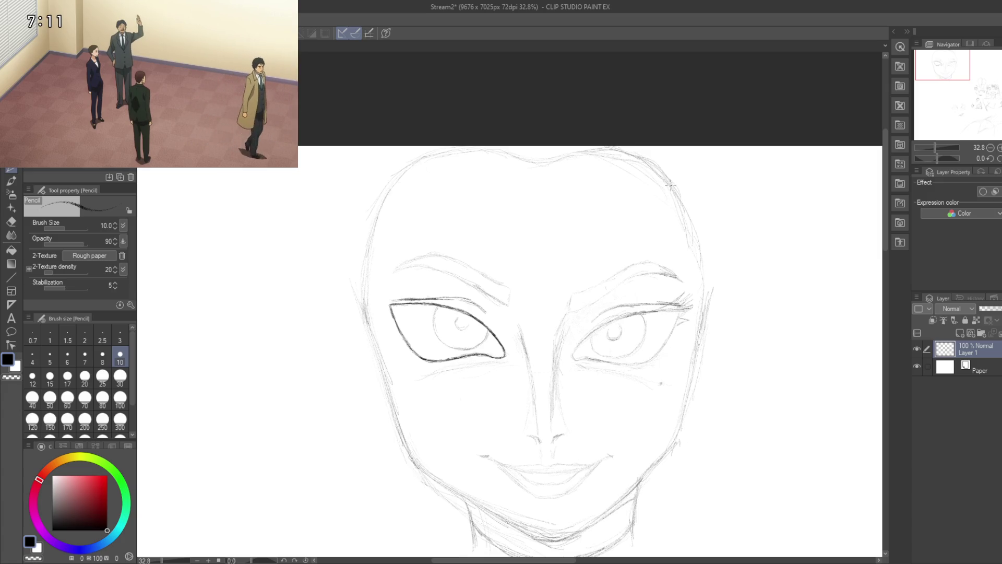
pyautogui.moveTo(704, 246); pyautogui.dragTo(695, 316)
pyautogui.moveTo(696, 350)
pyautogui.mouseDown()
pyautogui.moveTo(732, 233)
pyautogui.moveTo(714, 318)
pyautogui.mouseUp()
# - Draw the neck line out to the right and curve the right shoulder downward
pyautogui.scroll(-3, 707, 329)
pyautogui.scroll(2, 727, 320)
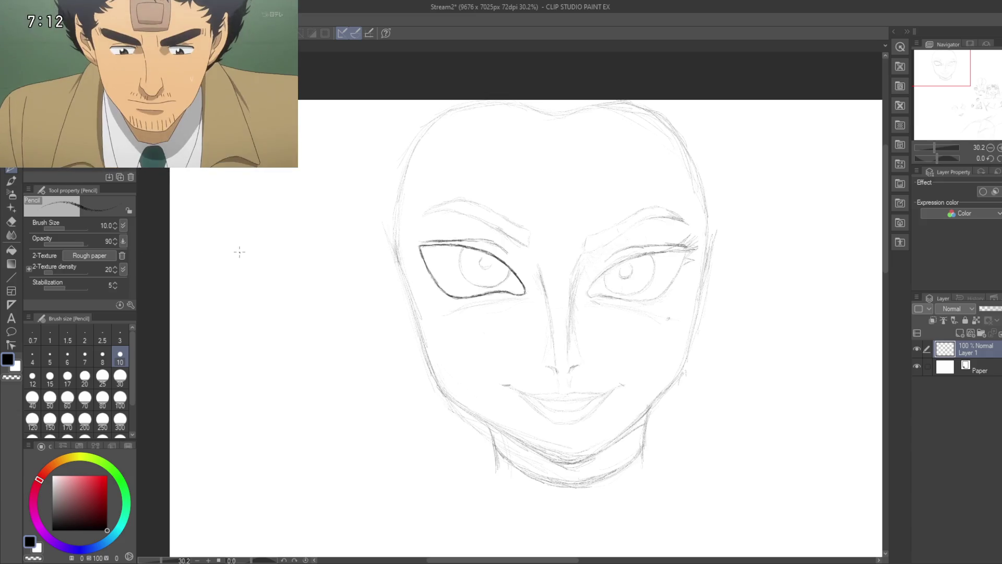
pyautogui.moveTo(726, 406); pyautogui.dragTo(655, 355)
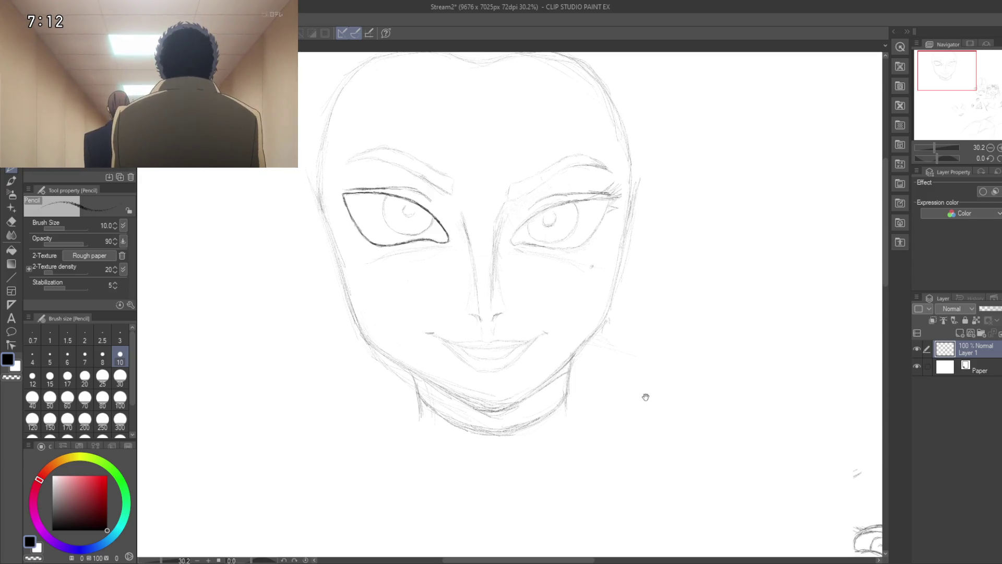
pyautogui.moveTo(646, 396)
pyautogui.mouseDown()
pyautogui.moveTo(622, 407)
pyautogui.moveTo(587, 330)
pyautogui.mouseUp()
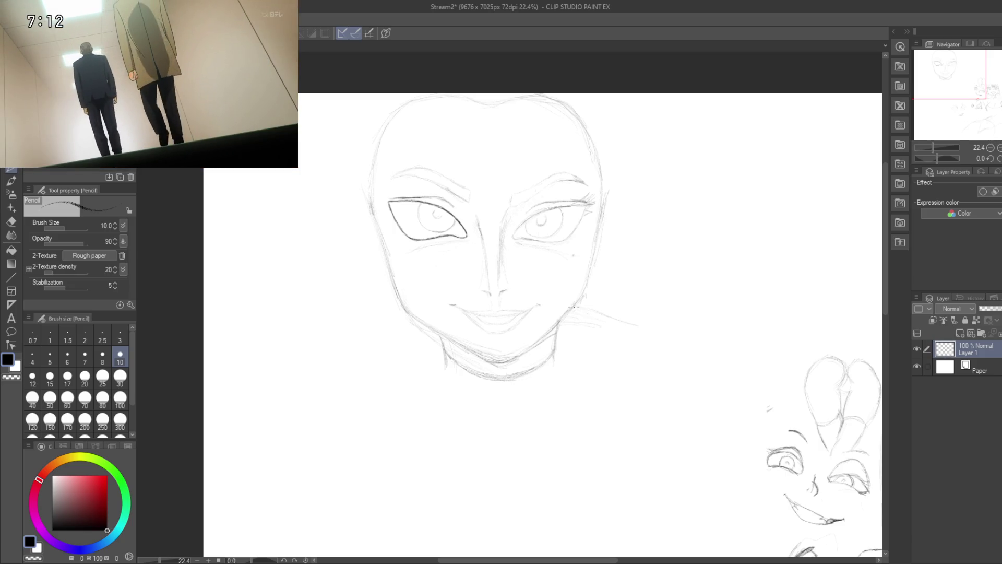
pyautogui.moveTo(712, 334); pyautogui.dragTo(638, 320)
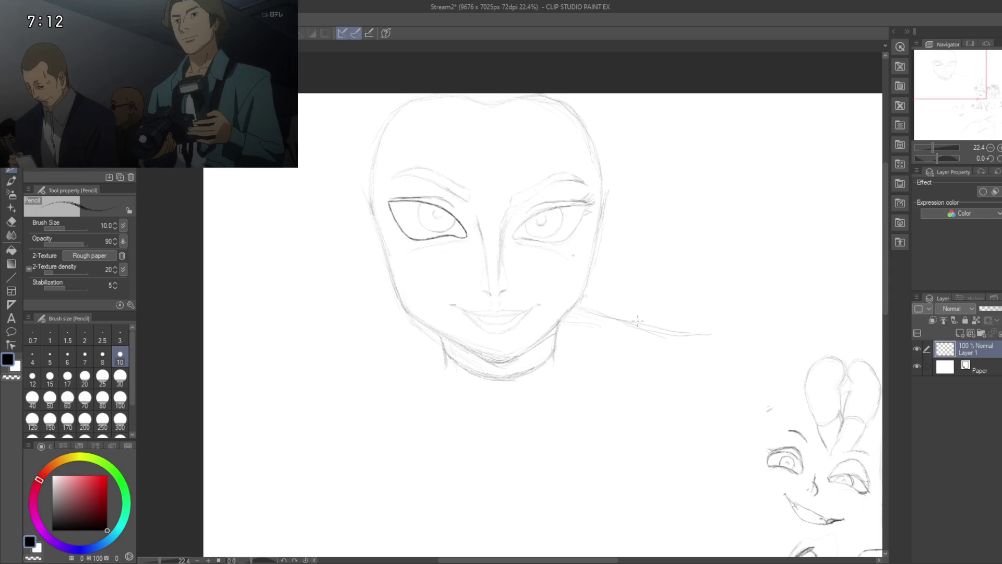
pyautogui.moveTo(689, 347); pyautogui.dragTo(656, 293)
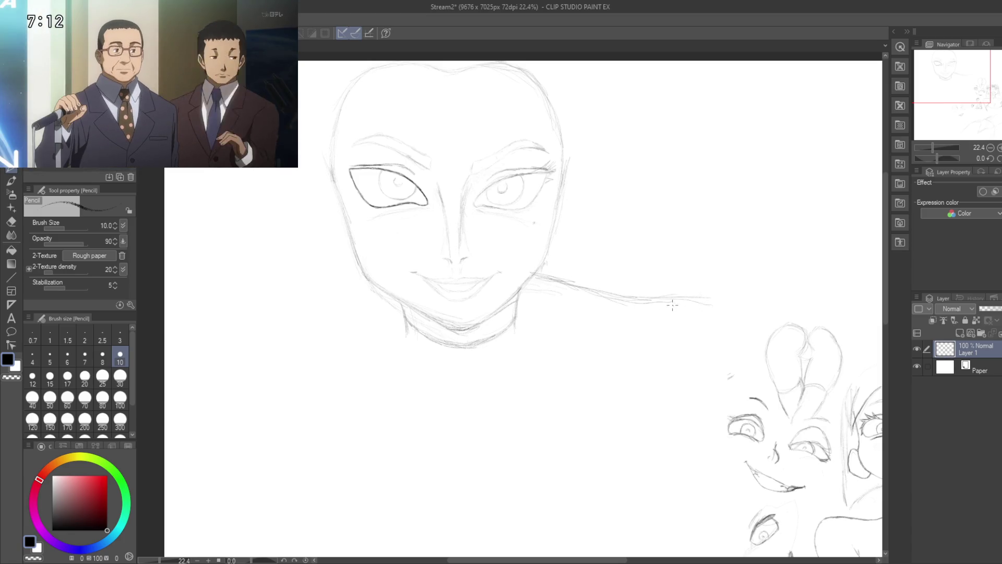
pyautogui.moveTo(704, 300); pyautogui.dragTo(729, 331)
# - Draw the left shoulder line out from the neck, curving down into the left arm
pyautogui.scroll(-5, 574, 313)
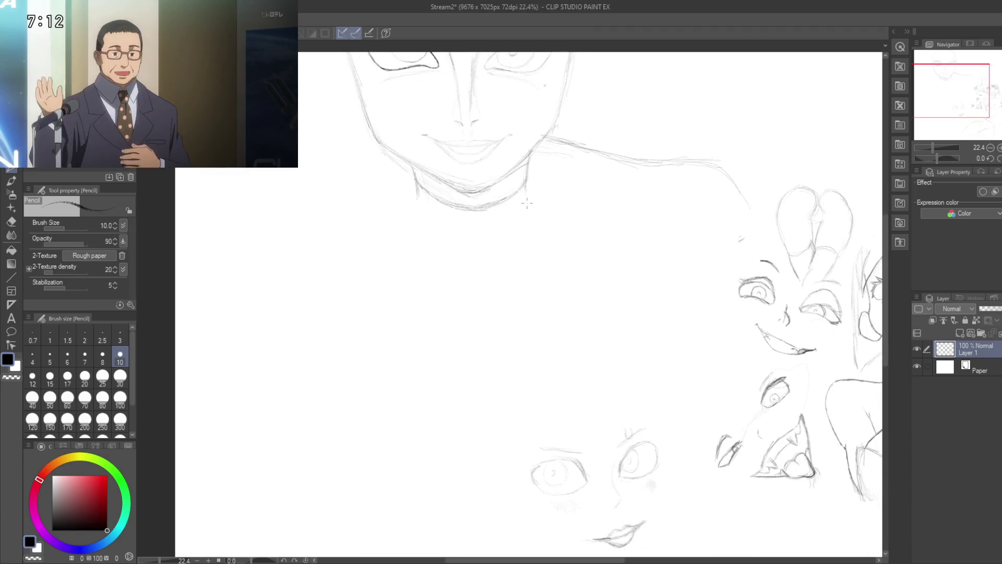
pyautogui.moveTo(434, 260)
pyautogui.mouseDown()
pyautogui.moveTo(580, 338)
pyautogui.moveTo(491, 280)
pyautogui.moveTo(473, 333)
pyautogui.mouseUp()
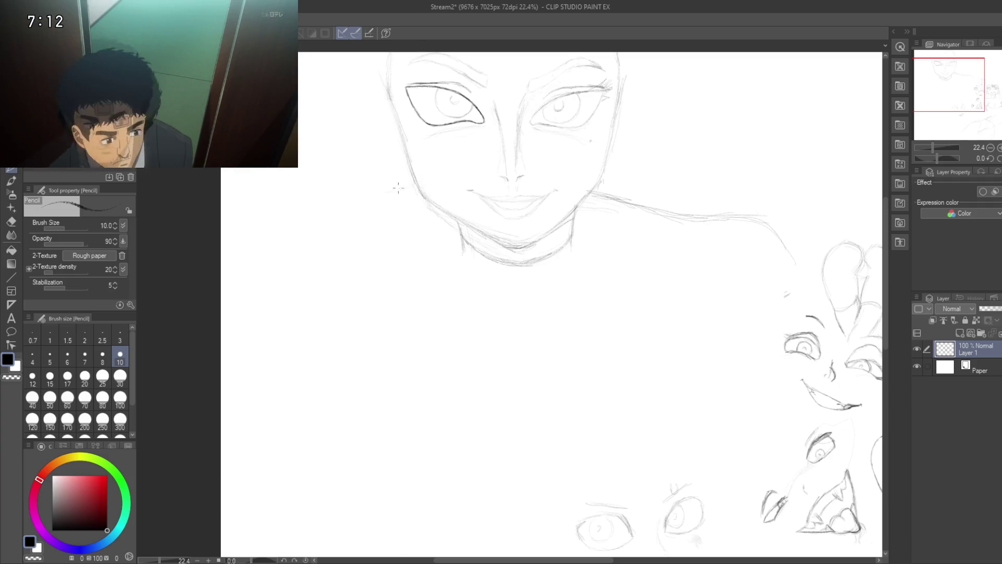
pyautogui.moveTo(389, 190); pyautogui.dragTo(357, 197)
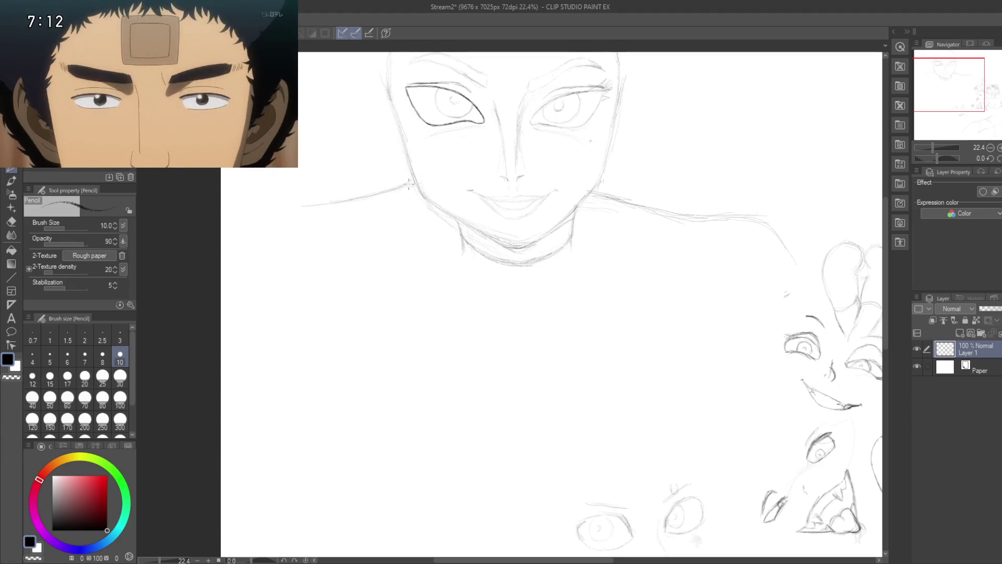
pyautogui.moveTo(316, 200); pyautogui.dragTo(395, 182)
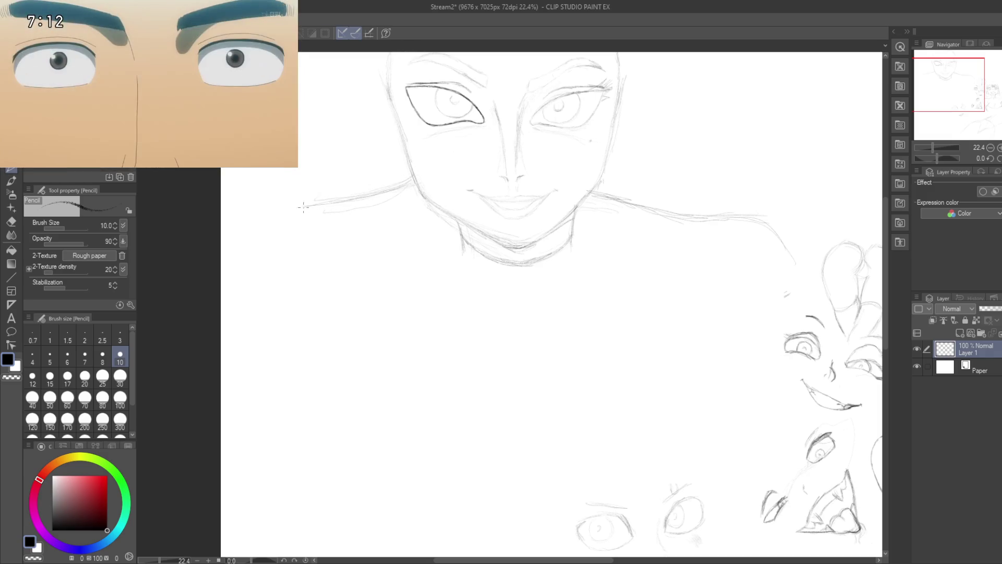
pyautogui.moveTo(287, 212); pyautogui.dragTo(266, 248)
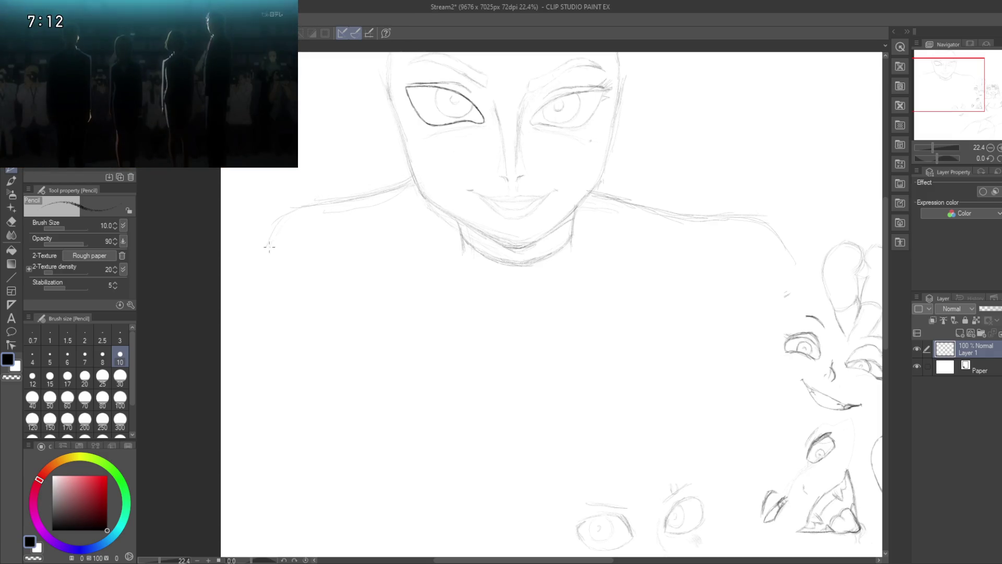
pyautogui.moveTo(282, 207)
pyautogui.mouseDown()
pyautogui.moveTo(250, 232)
pyautogui.moveTo(248, 254)
pyautogui.moveTo(256, 233)
pyautogui.mouseUp()
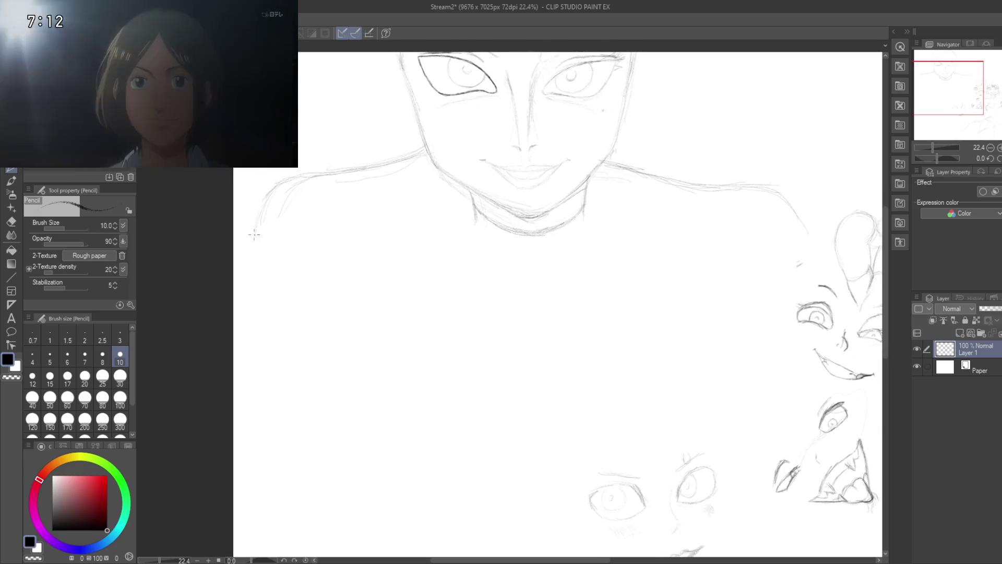
pyautogui.moveTo(259, 210)
pyautogui.mouseDown()
pyautogui.moveTo(250, 222)
pyautogui.moveTo(265, 185)
pyautogui.mouseUp()
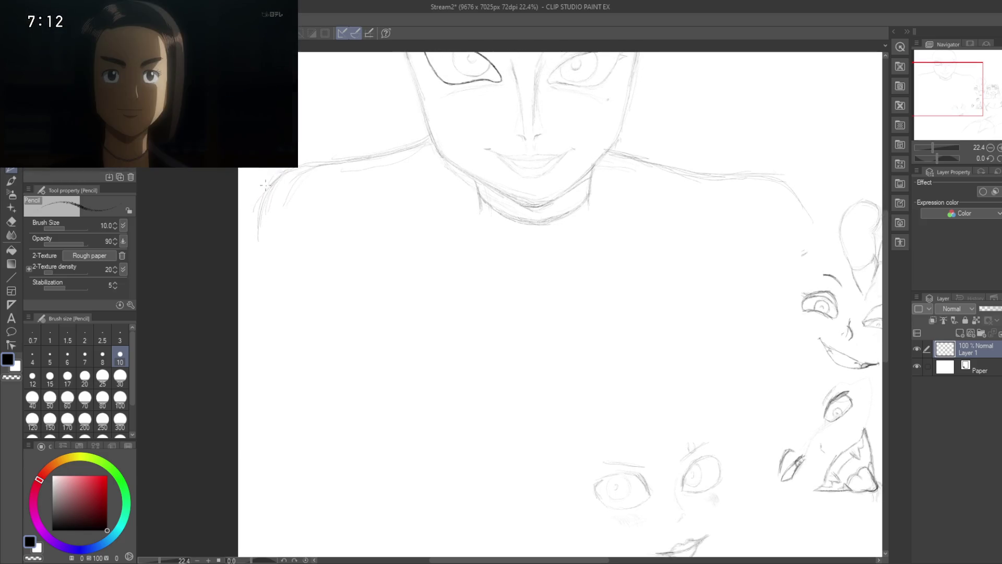
pyautogui.moveTo(251, 241); pyautogui.dragTo(259, 206)
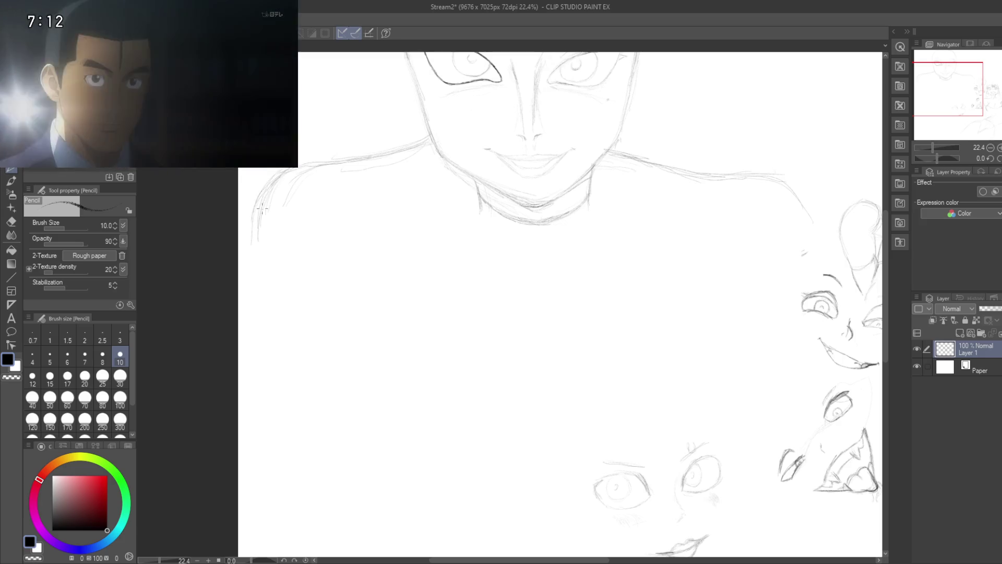
pyautogui.moveTo(265, 283); pyautogui.dragTo(262, 255)
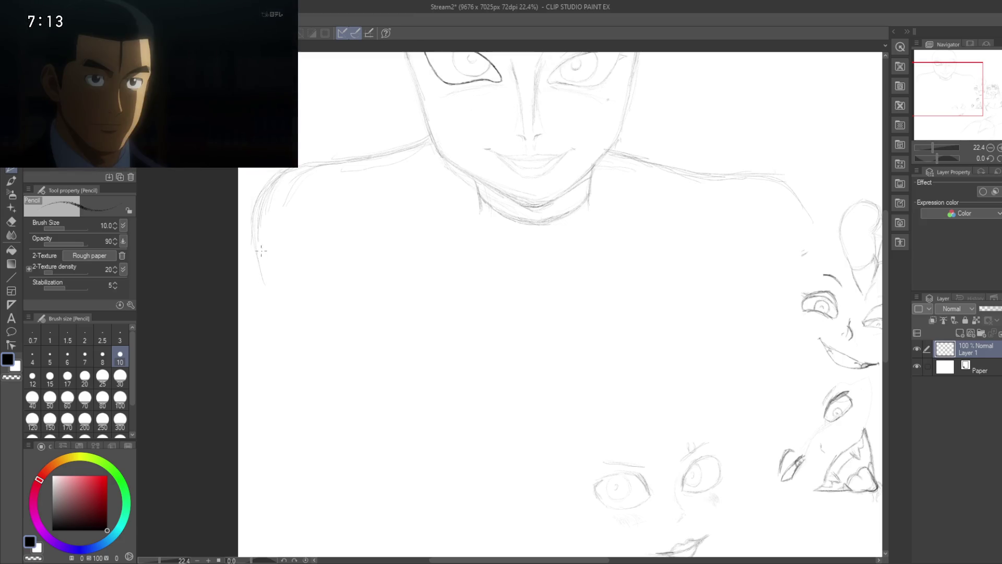
pyautogui.moveTo(280, 325)
pyautogui.mouseDown()
pyautogui.moveTo(301, 367)
pyautogui.moveTo(248, 239)
pyautogui.mouseUp()
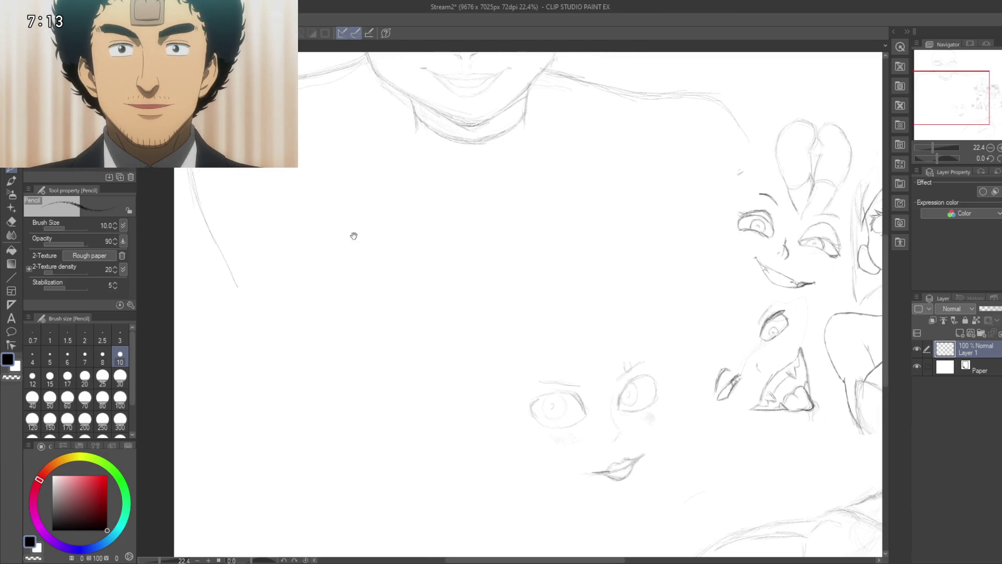
# - Continue the right shoulder line downward with a pencil stroke forming the upper arm
pyautogui.moveTo(423, 253); pyautogui.dragTo(467, 309)
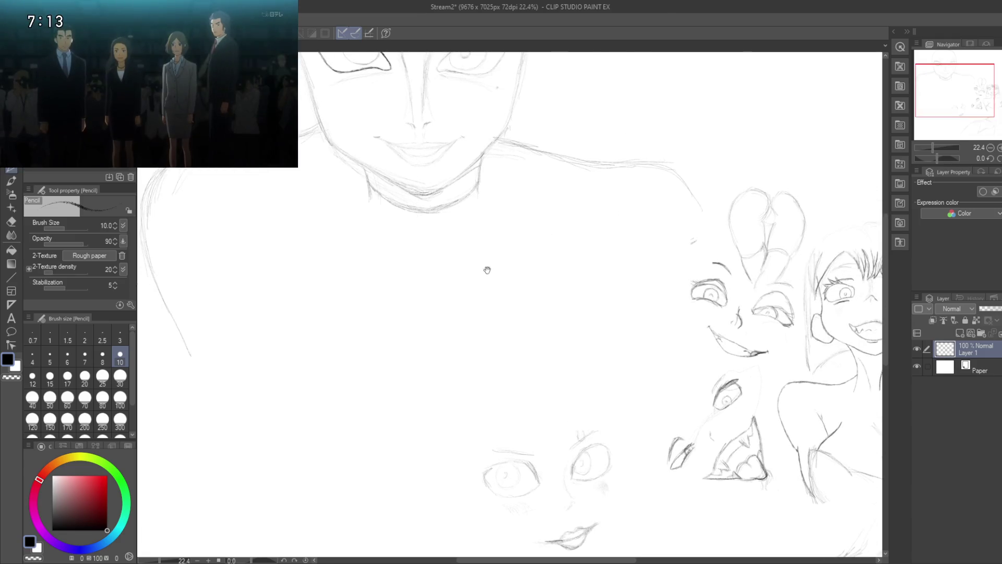
pyautogui.moveTo(660, 164)
pyautogui.mouseDown()
pyautogui.moveTo(719, 243)
pyautogui.moveTo(714, 276)
pyautogui.mouseUp()
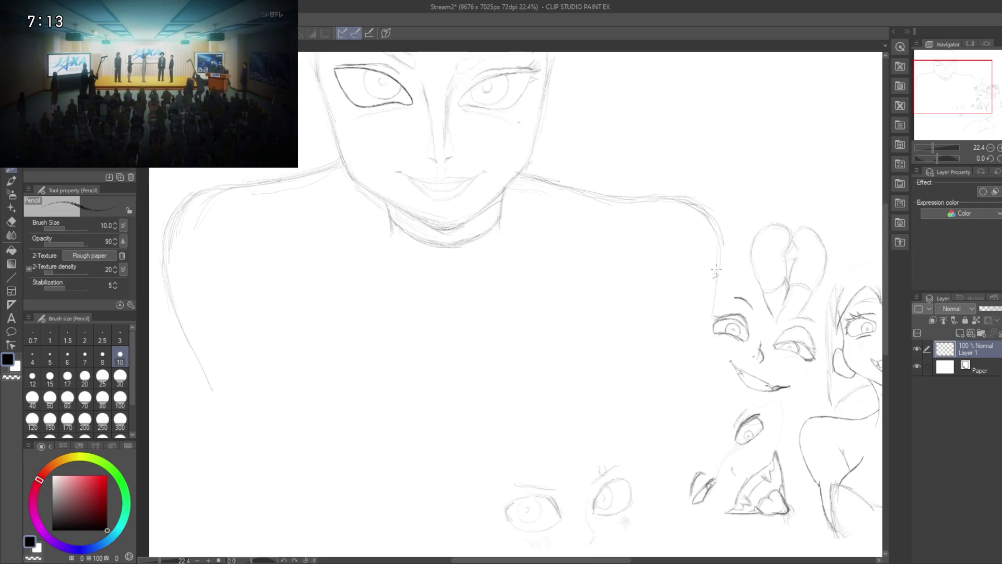
pyautogui.moveTo(708, 323); pyautogui.dragTo(690, 381)
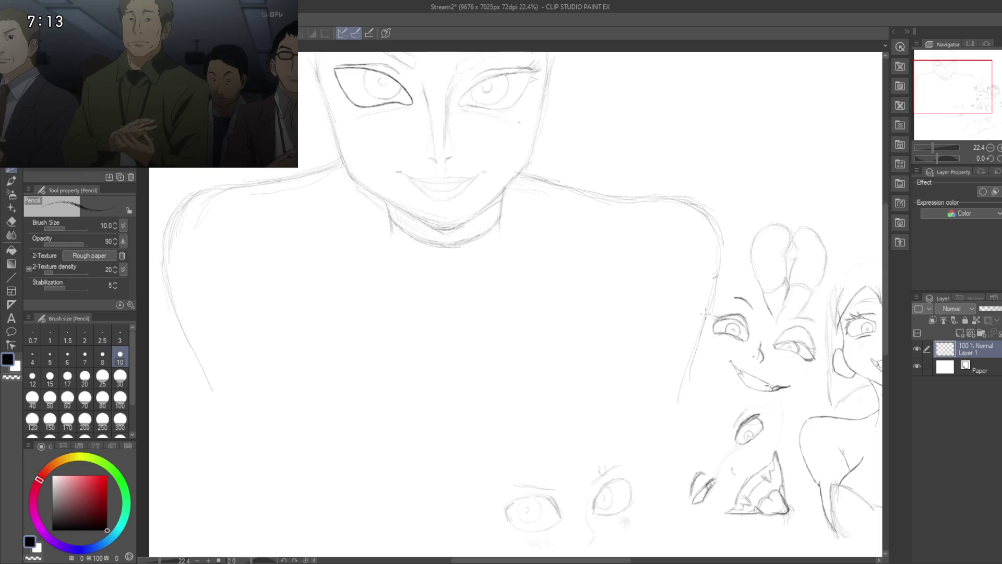
pyautogui.hscroll(-2, 707, 330)
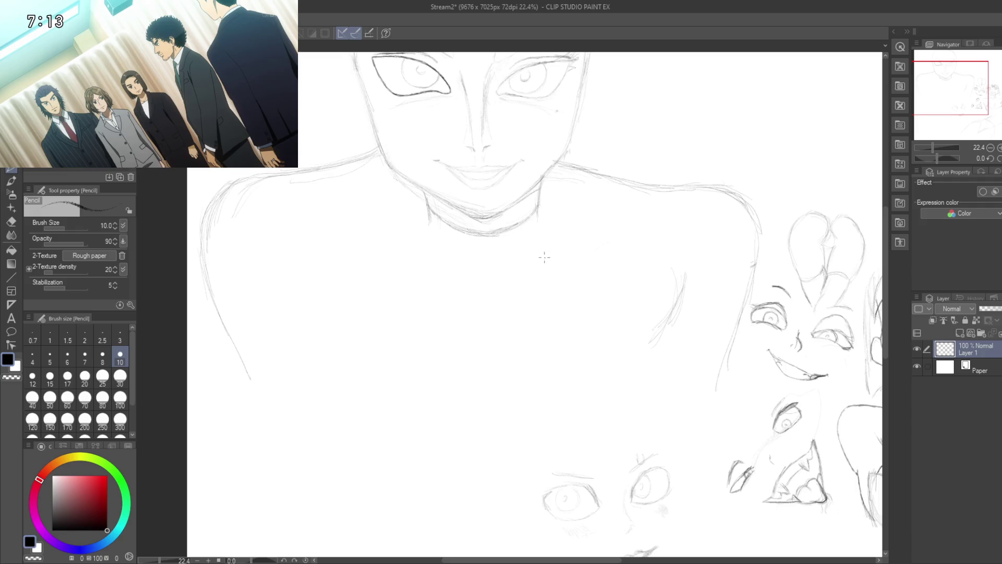
# - Sketch two collarbone strokes below the neck and go over the right shoulder outline several times
pyautogui.moveTo(526, 256); pyautogui.dragTo(620, 246)
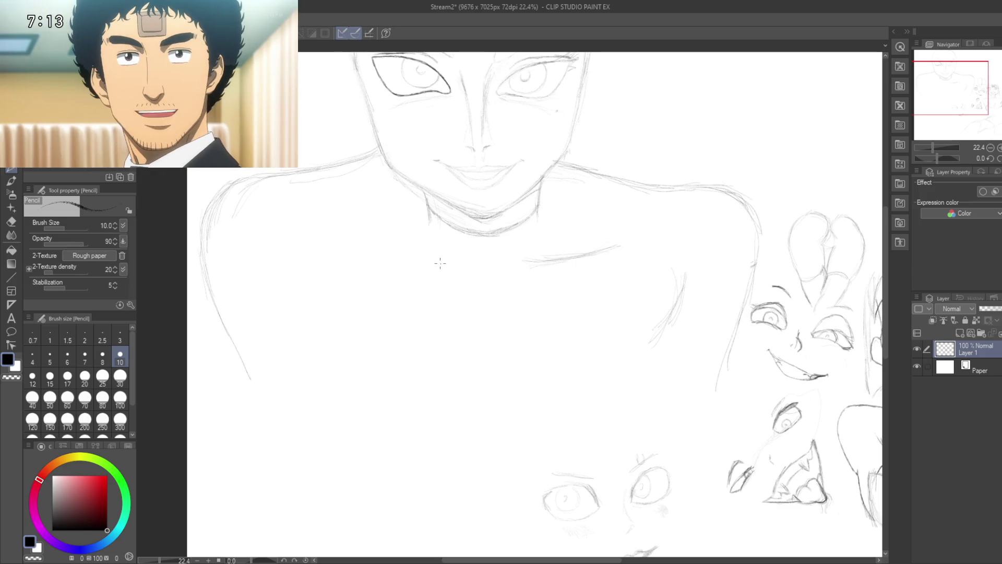
pyautogui.moveTo(356, 239); pyautogui.dragTo(445, 261)
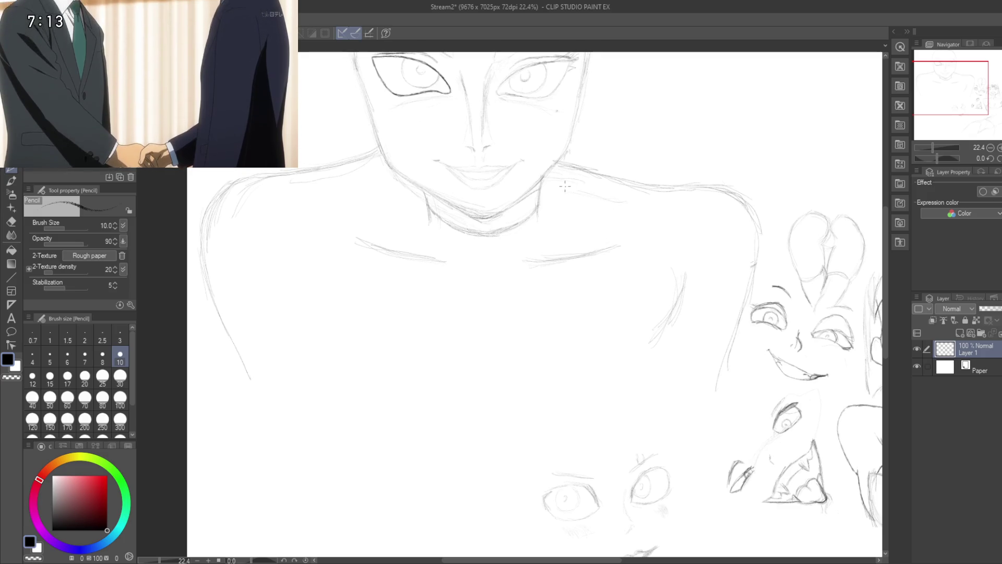
pyautogui.moveTo(564, 190)
pyautogui.mouseDown()
pyautogui.moveTo(623, 201)
pyautogui.moveTo(588, 252)
pyautogui.mouseUp()
pyautogui.moveTo(565, 218); pyautogui.dragTo(618, 223)
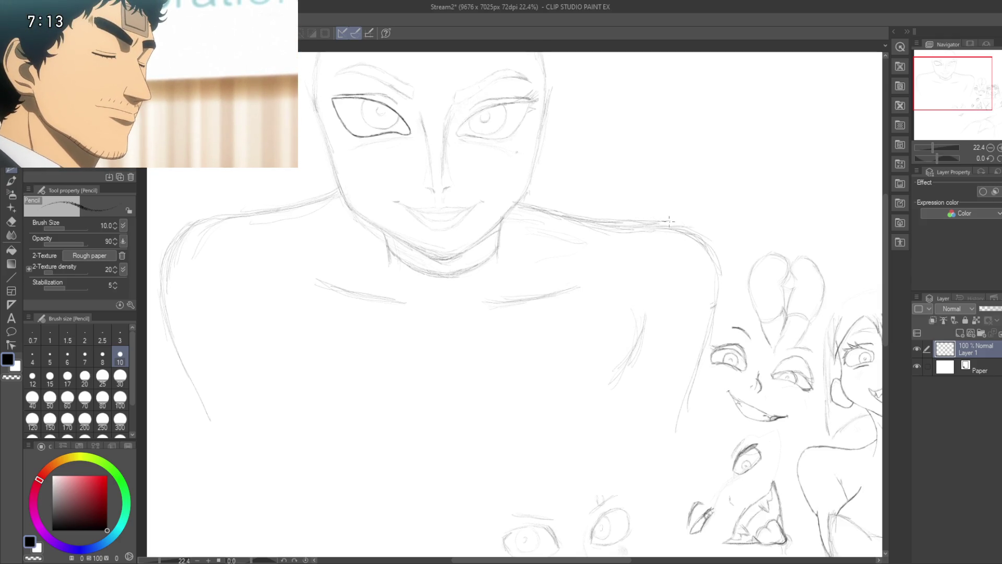
pyautogui.moveTo(594, 218); pyautogui.dragTo(681, 229)
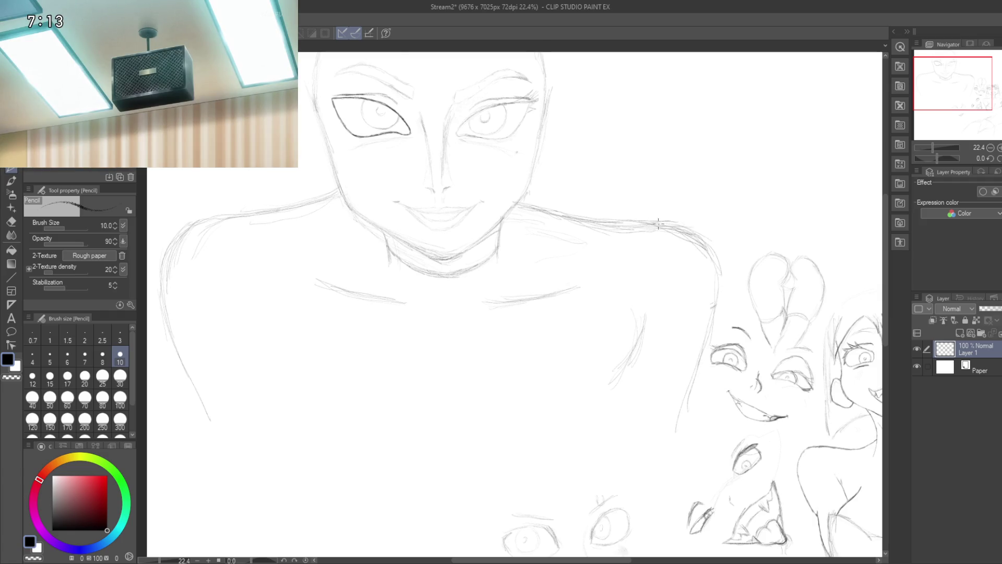
pyautogui.moveTo(705, 264); pyautogui.dragTo(707, 278)
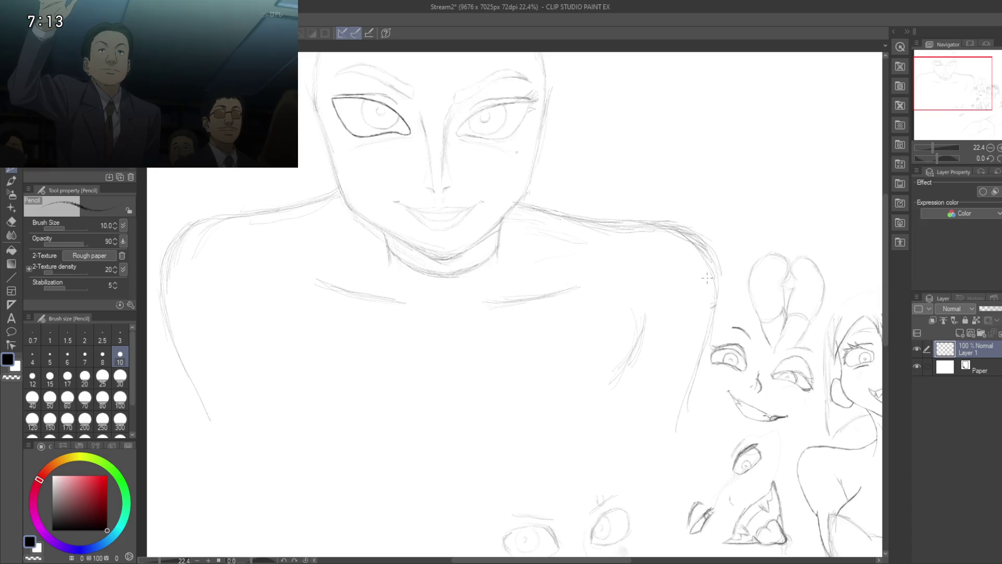
pyautogui.moveTo(694, 319); pyautogui.dragTo(707, 260)
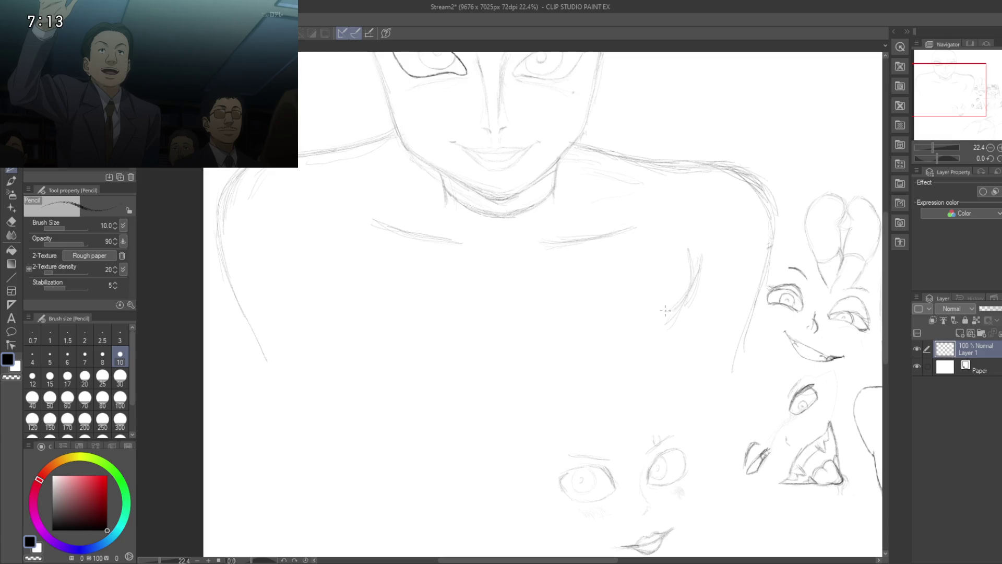
pyautogui.scroll(-2, 642, 297)
# - Sketch a V-shaped mark on the chest below the neck
pyautogui.scroll(-1, 575, 248)
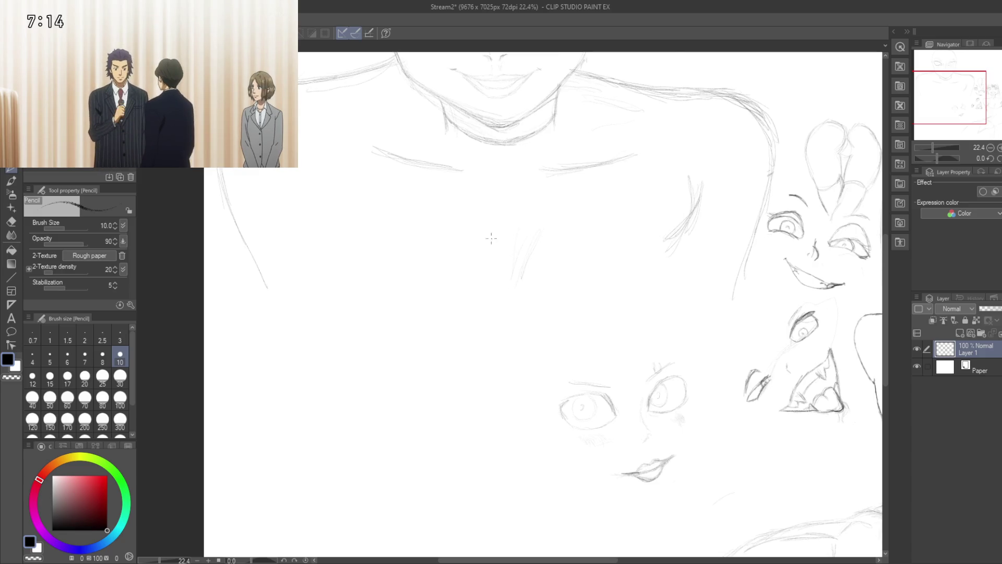
pyautogui.moveTo(483, 228); pyautogui.dragTo(519, 295)
pyautogui.moveTo(541, 228); pyautogui.dragTo(515, 293)
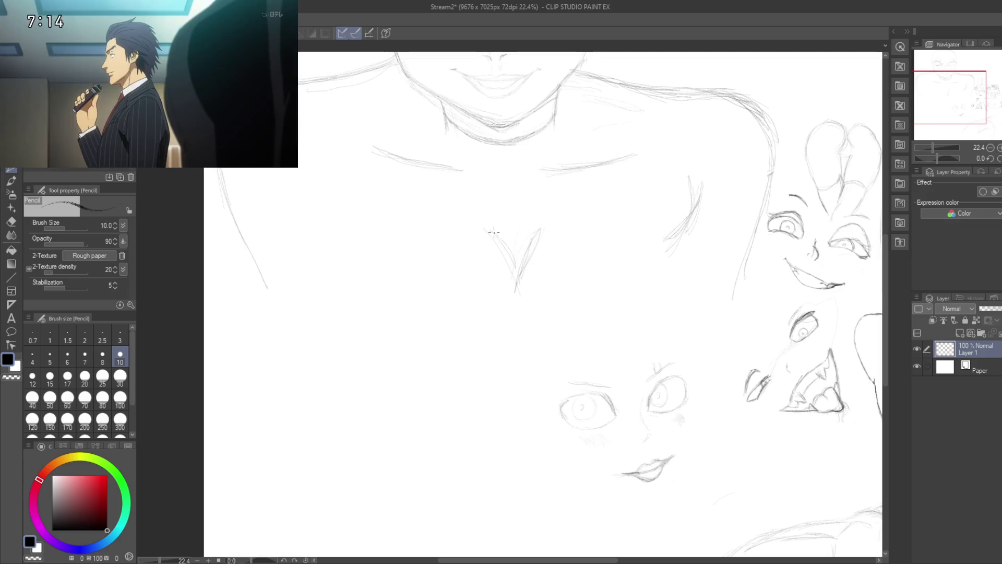
pyautogui.moveTo(517, 261); pyautogui.dragTo(544, 294)
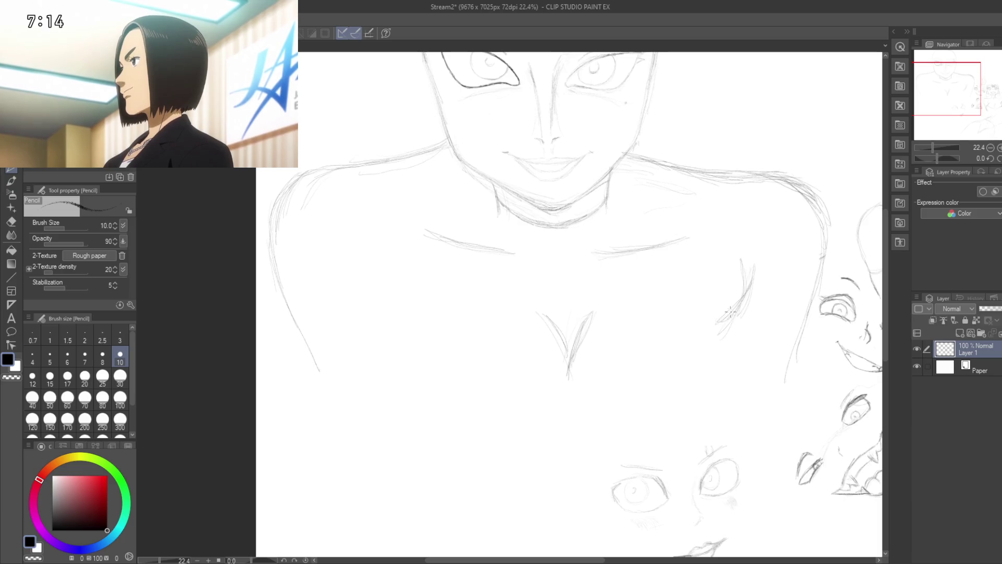
# - Draw a curved hair strand line running down the right side of the chest
pyautogui.moveTo(730, 311); pyautogui.dragTo(712, 387)
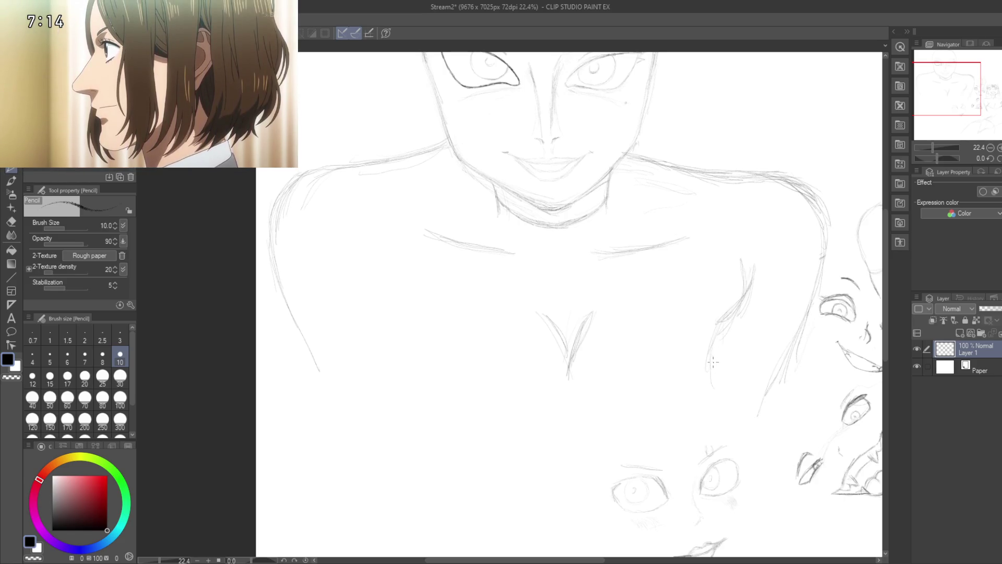
pyautogui.moveTo(709, 365); pyautogui.dragTo(728, 412)
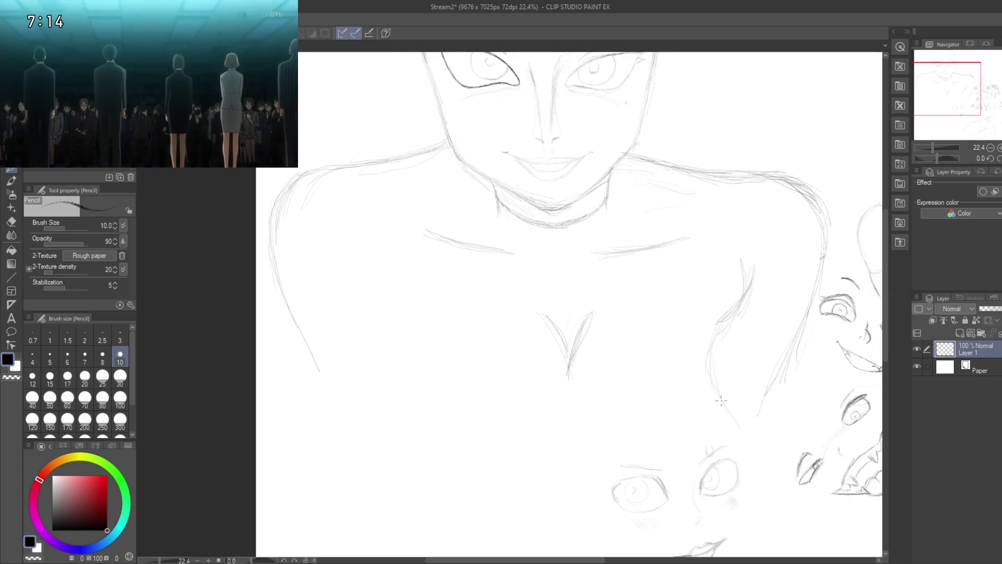
pyautogui.moveTo(600, 321)
pyautogui.mouseDown()
pyautogui.moveTo(698, 537)
pyautogui.moveTo(566, 347)
pyautogui.moveTo(563, 420)
pyautogui.mouseUp()
pyautogui.scroll(2, 429, 241)
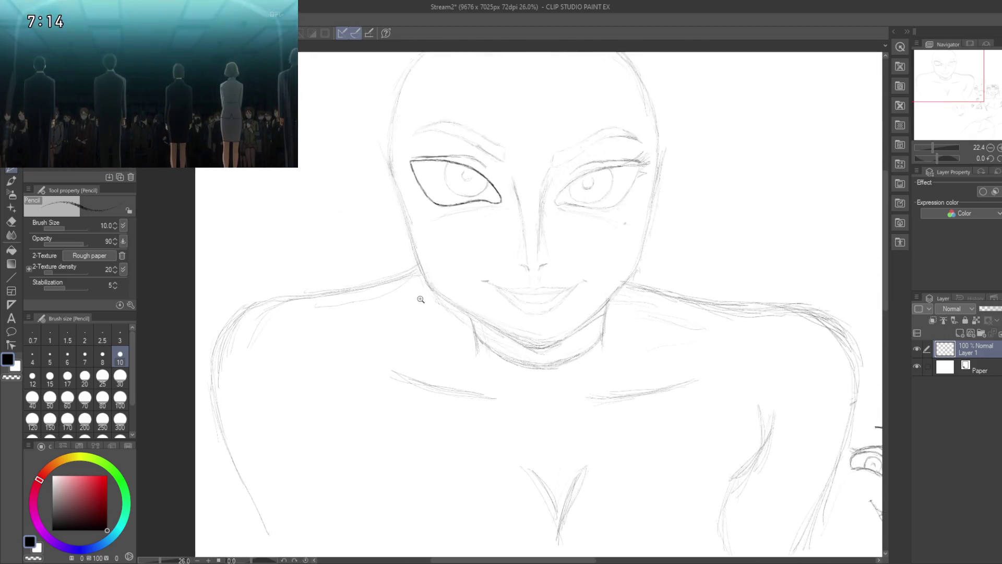
# - Zoom in on the lower face and trace the right jawline darker down toward the chin
pyautogui.moveTo(415, 290); pyautogui.dragTo(424, 391)
pyautogui.scroll(2, 434, 395)
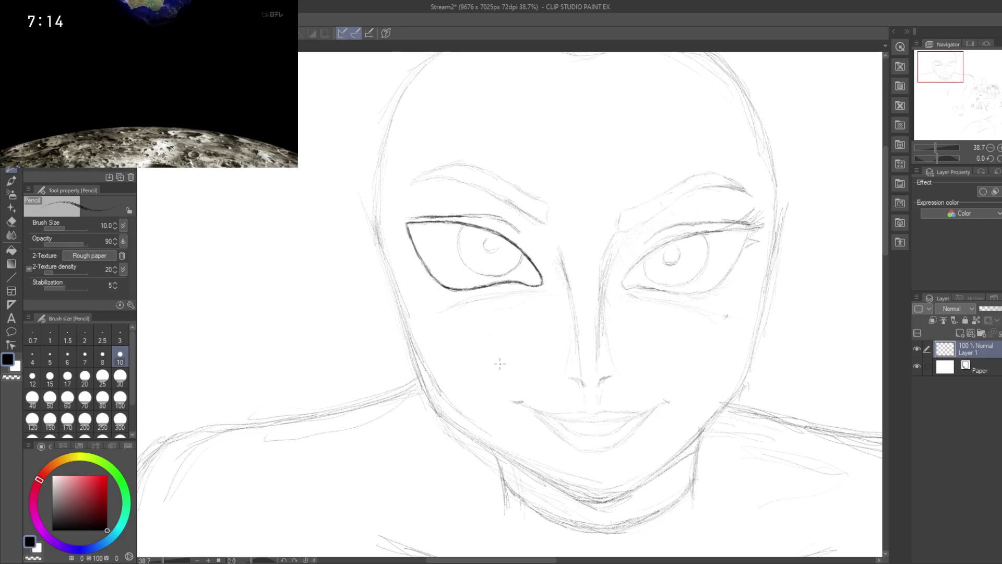
pyautogui.moveTo(495, 417); pyautogui.dragTo(438, 343)
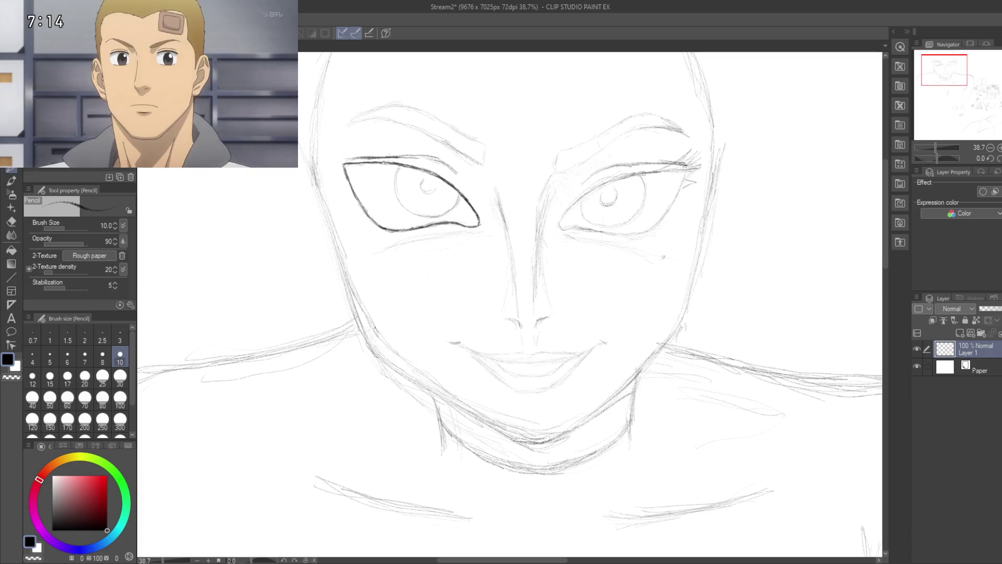
pyautogui.moveTo(422, 364); pyautogui.dragTo(365, 269)
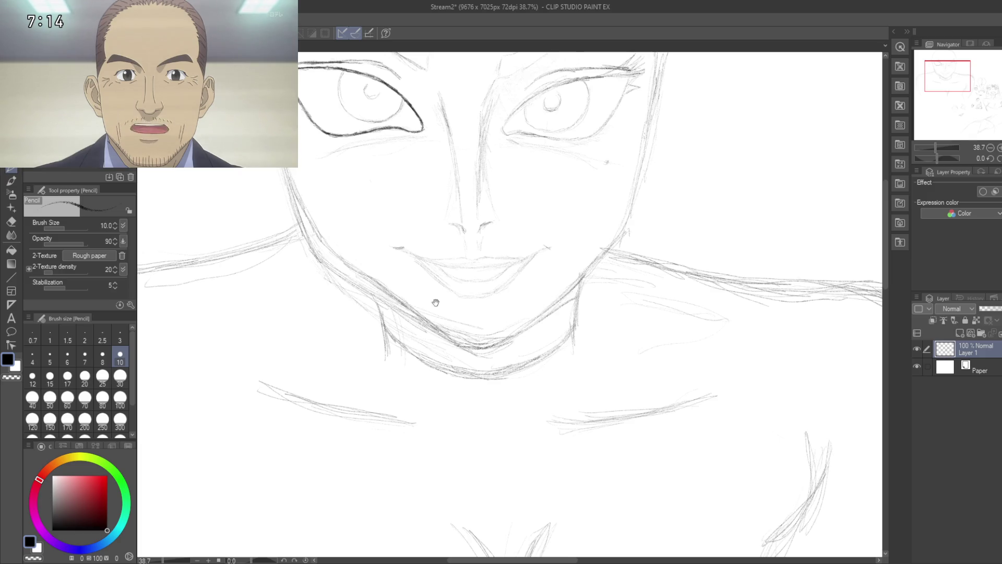
pyautogui.moveTo(431, 299); pyautogui.dragTo(401, 331)
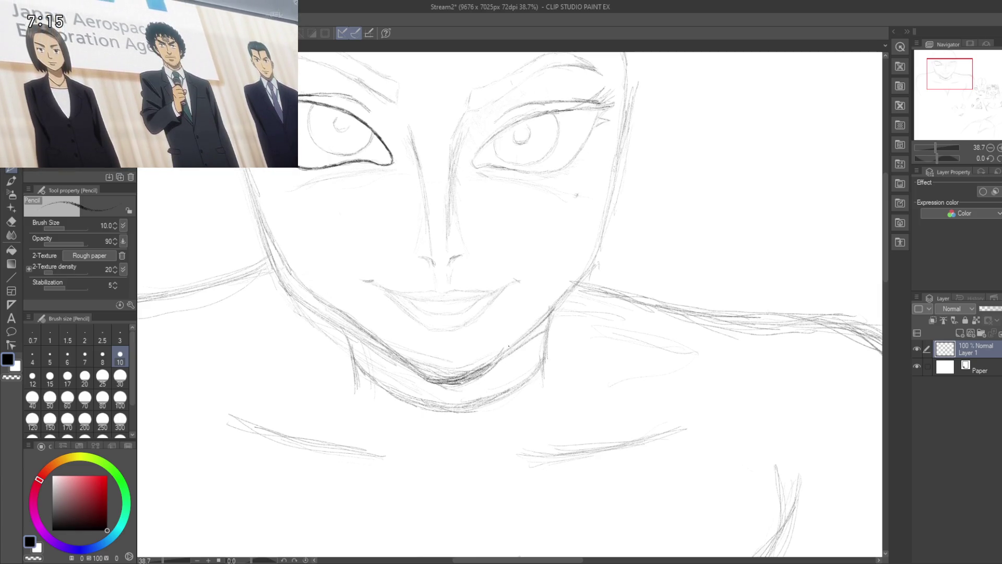
pyautogui.moveTo(527, 318); pyautogui.dragTo(484, 364)
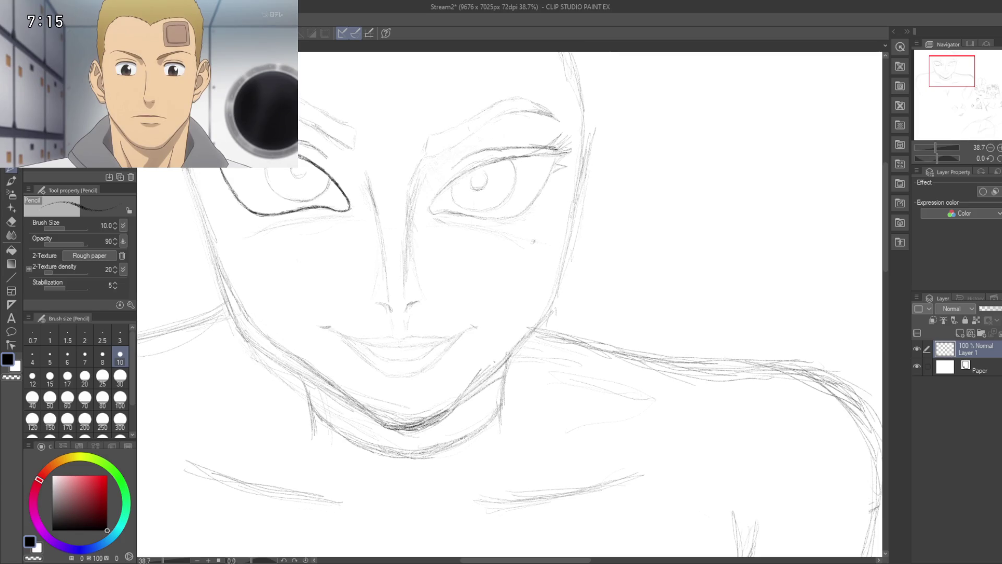
pyautogui.moveTo(521, 334); pyautogui.dragTo(472, 376)
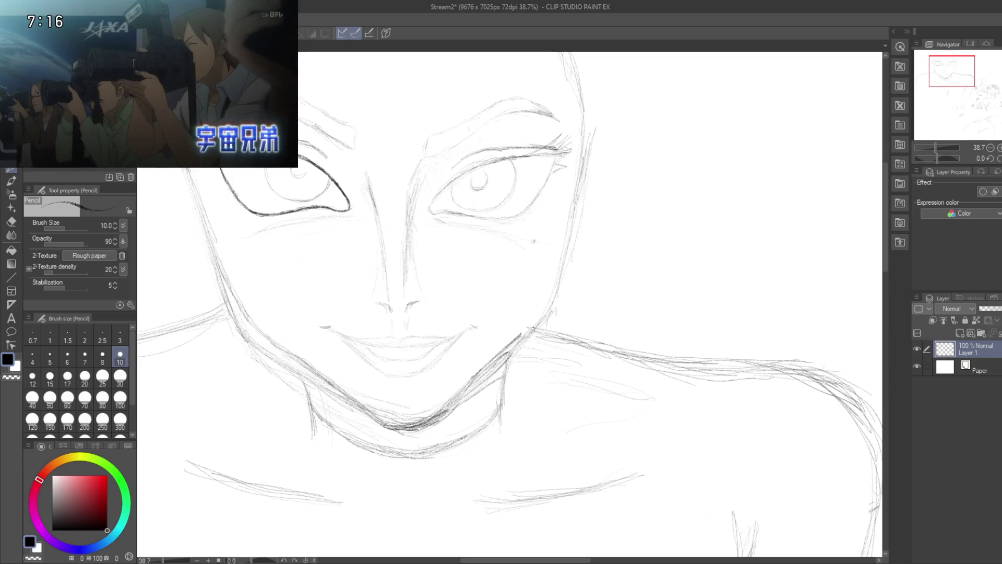
pyautogui.moveTo(514, 315); pyautogui.dragTo(508, 350)
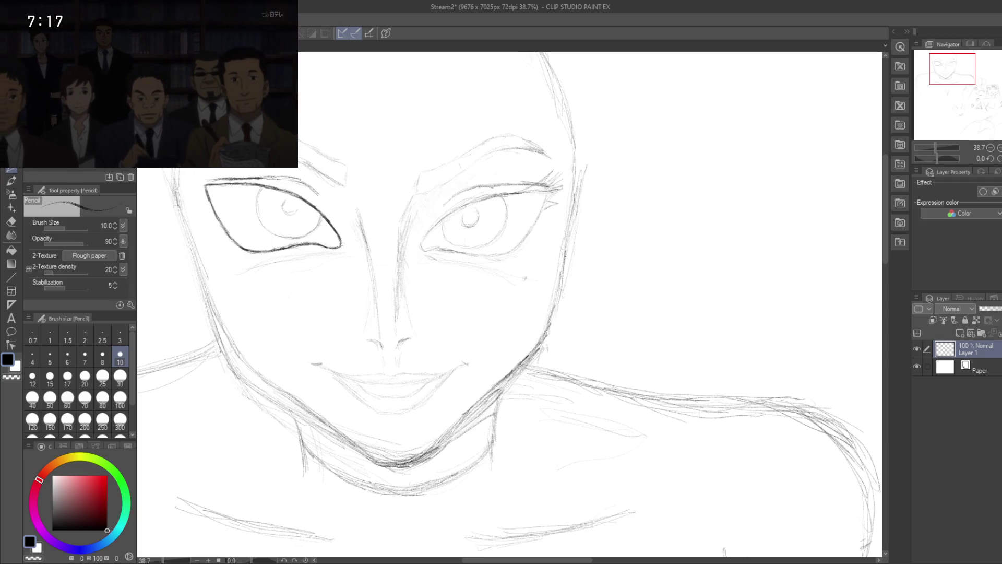
pyautogui.scroll(-2, 604, 223)
pyautogui.moveTo(592, 231)
pyautogui.mouseDown()
pyautogui.moveTo(590, 343)
pyautogui.moveTo(687, 178)
pyautogui.mouseUp()
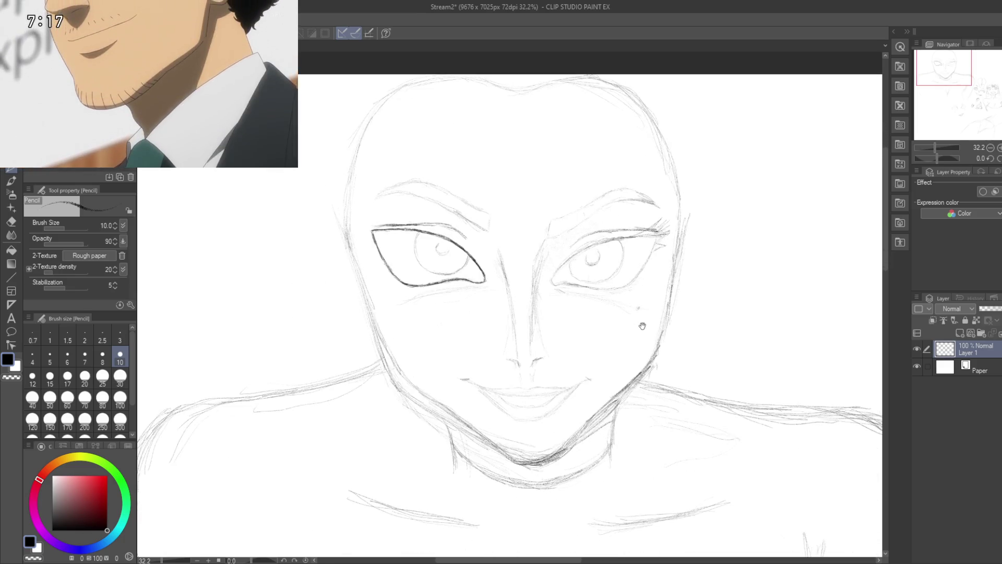
pyautogui.scroll(-2, 641, 326)
pyautogui.scroll(-3, 614, 339)
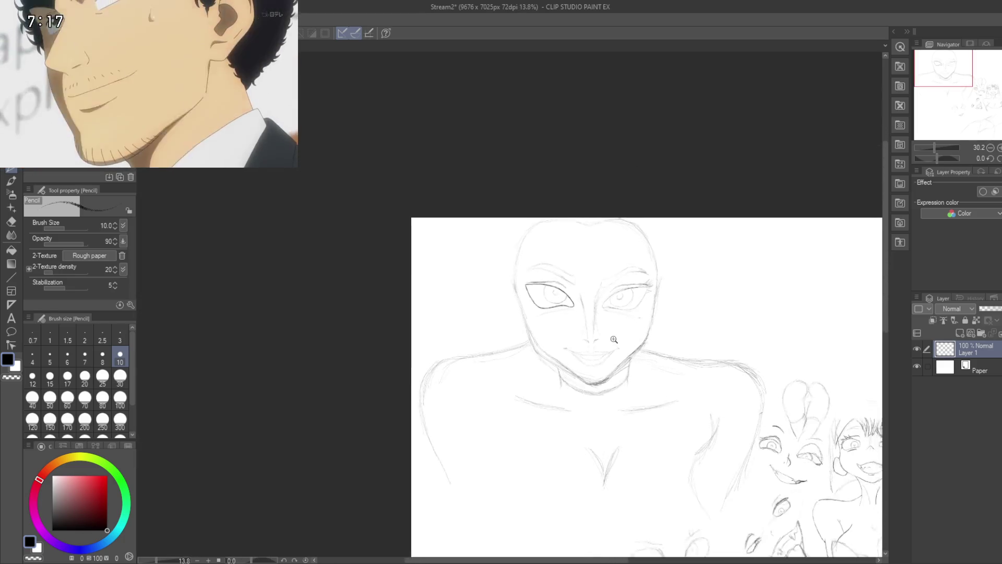
pyautogui.scroll(3, 614, 339)
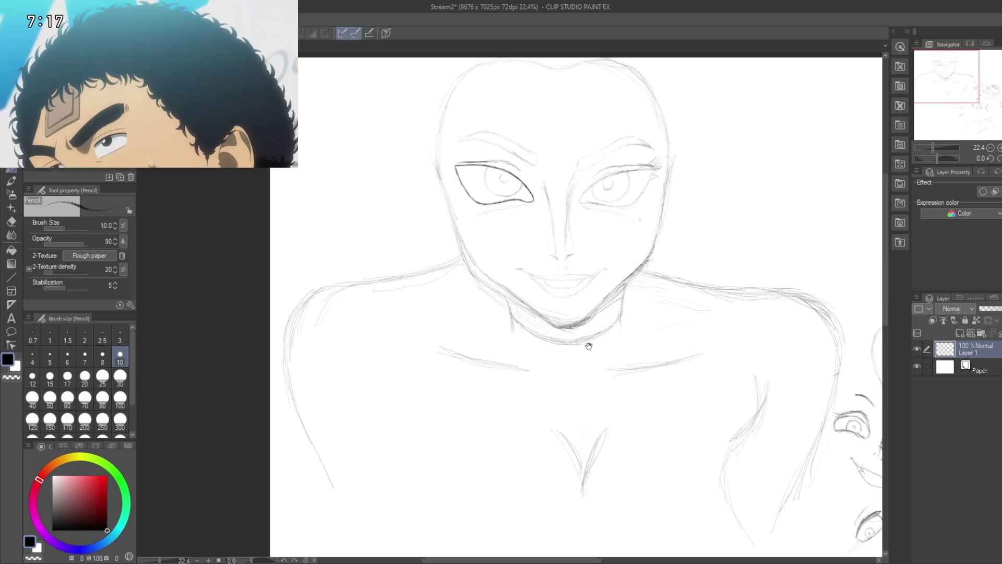
pyautogui.moveTo(588, 346)
pyautogui.mouseDown()
pyautogui.moveTo(552, 289)
pyautogui.moveTo(531, 288)
pyautogui.mouseUp()
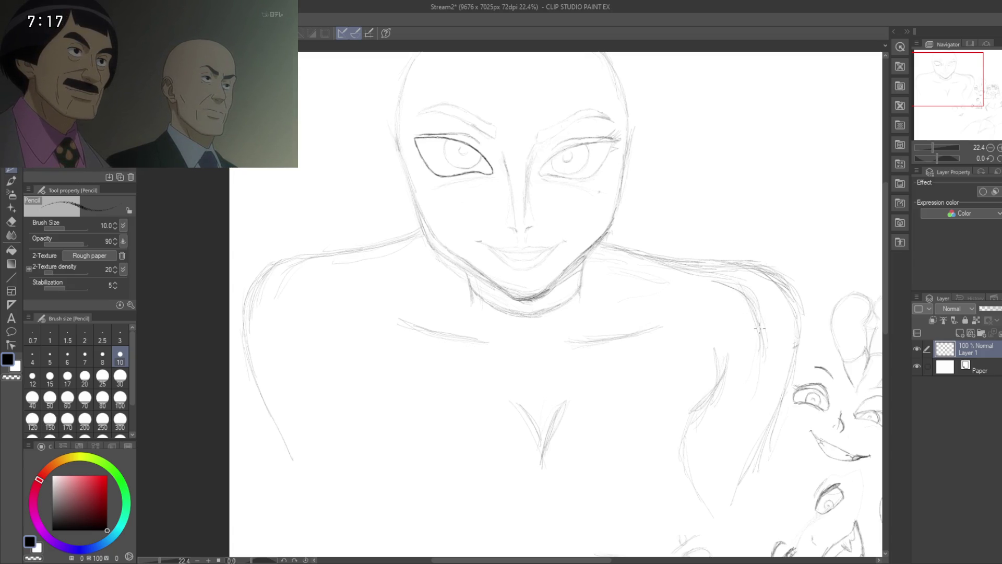
pyautogui.moveTo(723, 430); pyautogui.dragTo(760, 388)
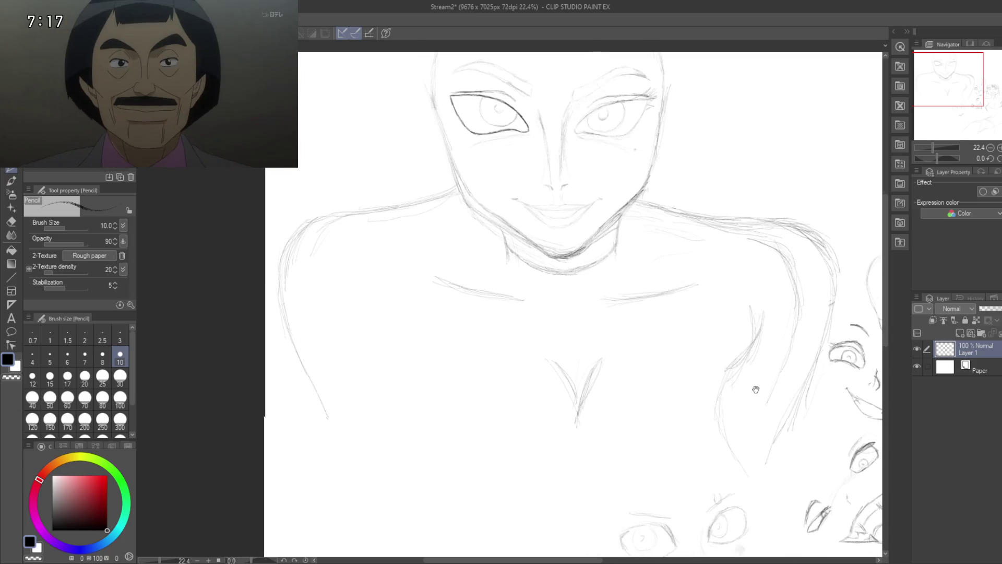
# - Draw long hair strands over the right shoulder, darken them, and retrace the left shoulder line
pyautogui.moveTo(735, 315); pyautogui.dragTo(727, 341)
pyautogui.moveTo(726, 299); pyautogui.dragTo(708, 367)
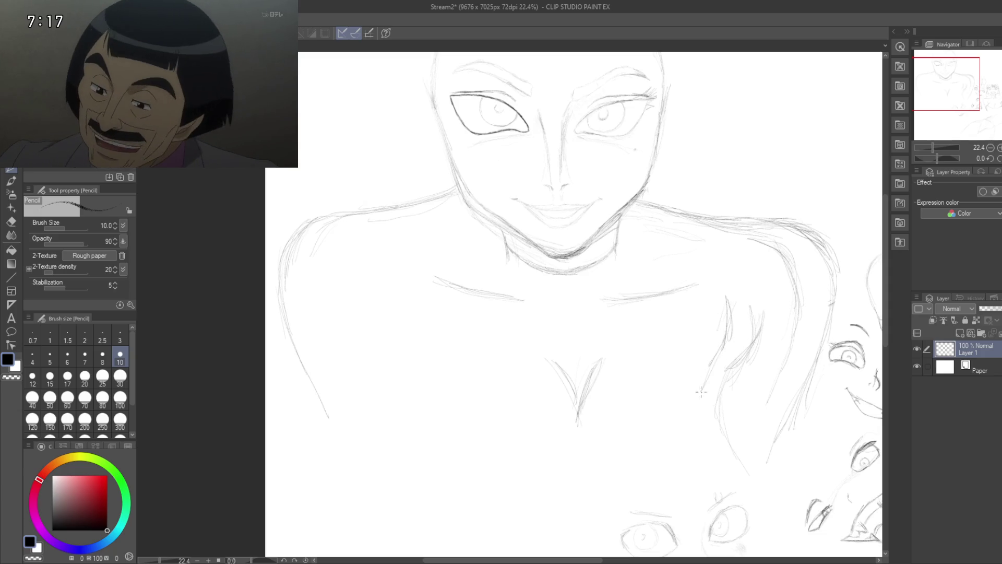
pyautogui.moveTo(728, 326); pyautogui.dragTo(698, 431)
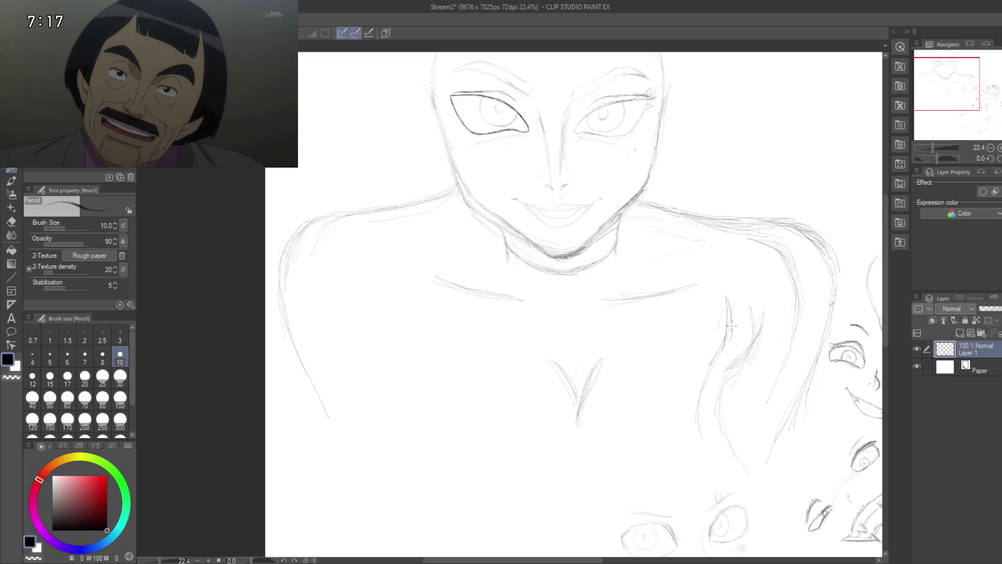
pyautogui.moveTo(729, 327)
pyautogui.mouseDown()
pyautogui.moveTo(714, 277)
pyautogui.moveTo(722, 308)
pyautogui.moveTo(719, 300)
pyautogui.mouseUp()
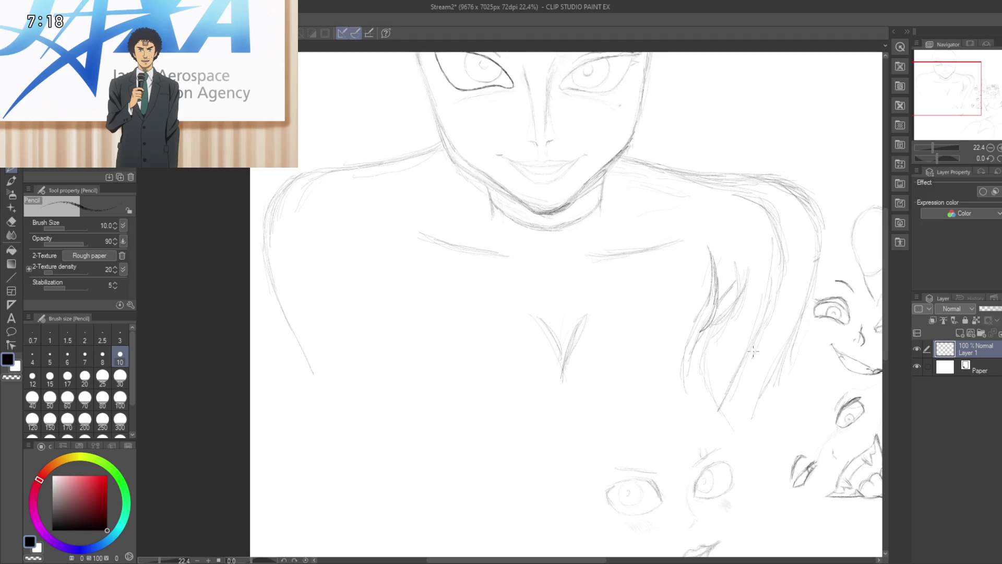
pyautogui.moveTo(781, 238); pyautogui.dragTo(773, 294)
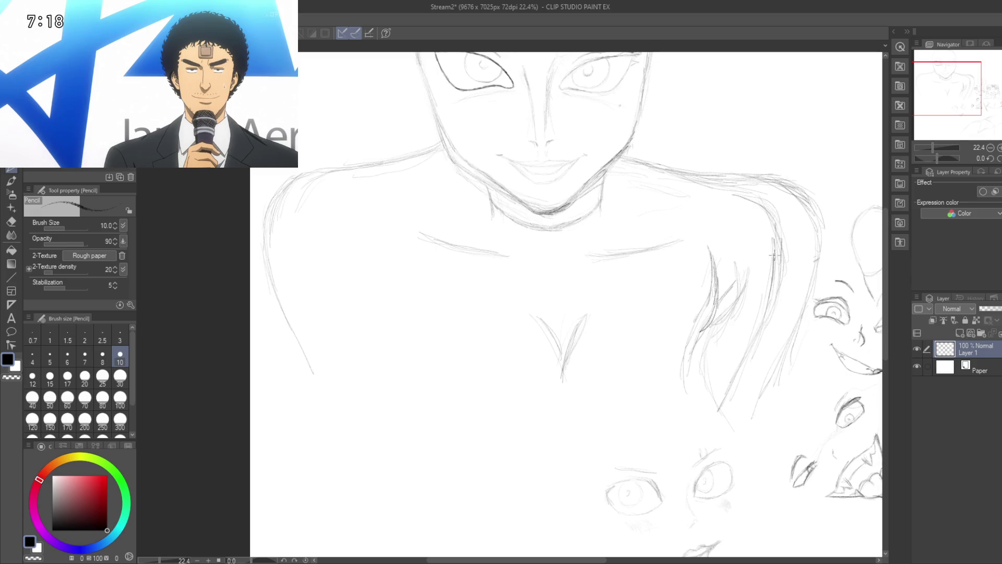
pyautogui.moveTo(761, 213); pyautogui.dragTo(415, 227)
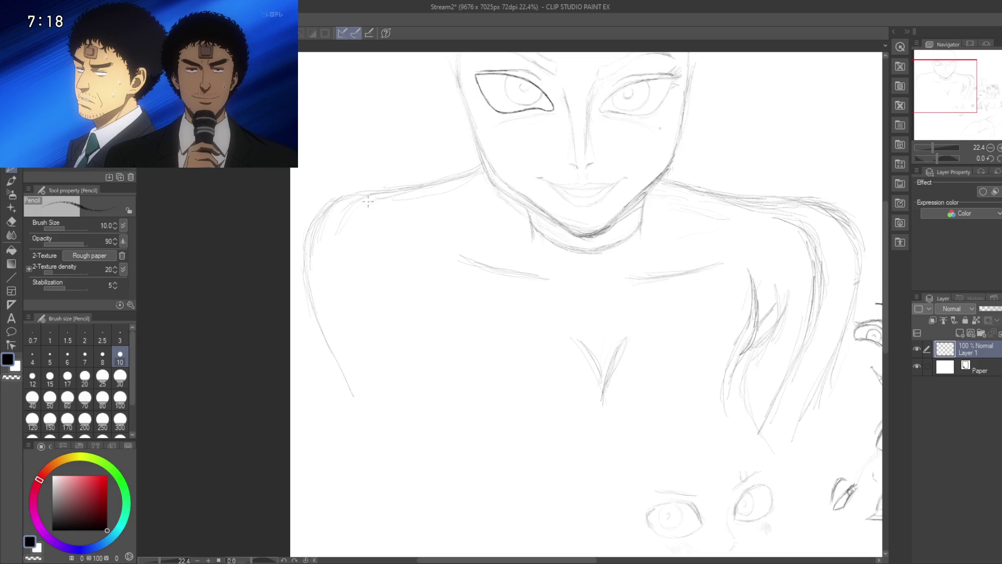
pyautogui.moveTo(370, 201); pyautogui.dragTo(482, 167)
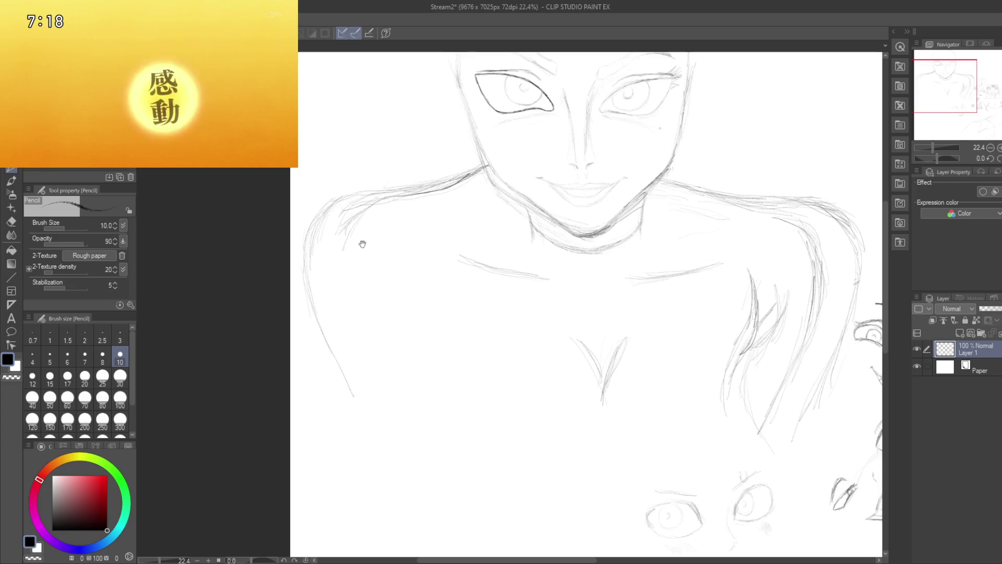
# - Add two pencil strokes reinforcing the left shoulder outline
pyautogui.moveTo(358, 234); pyautogui.dragTo(366, 157)
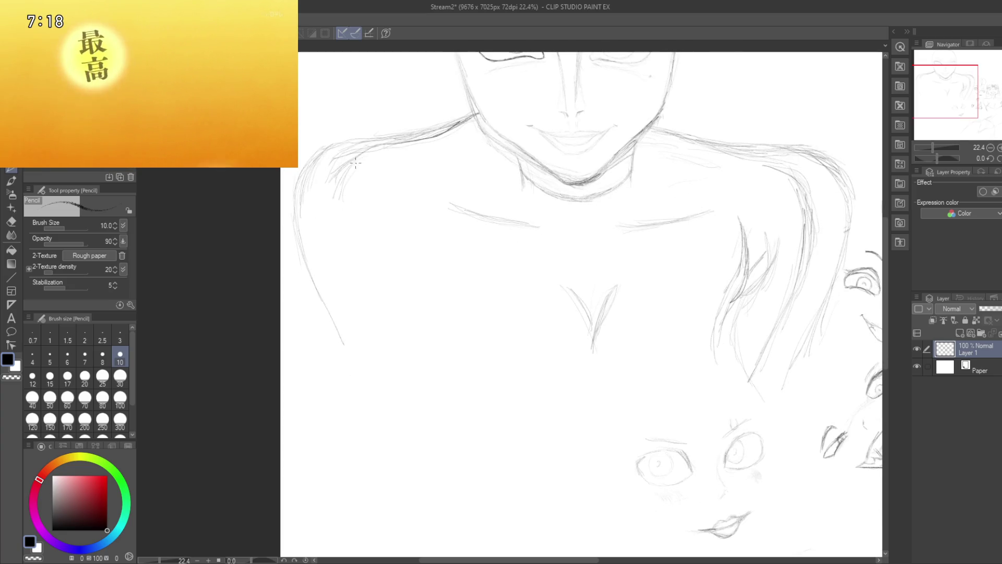
pyautogui.moveTo(356, 267); pyautogui.dragTo(337, 183)
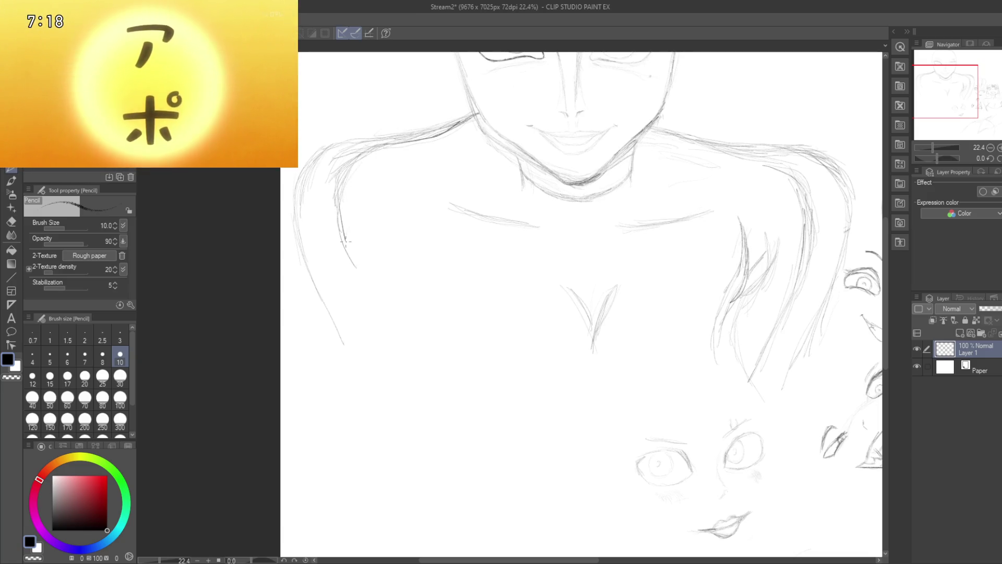
pyautogui.moveTo(345, 240); pyautogui.dragTo(347, 167)
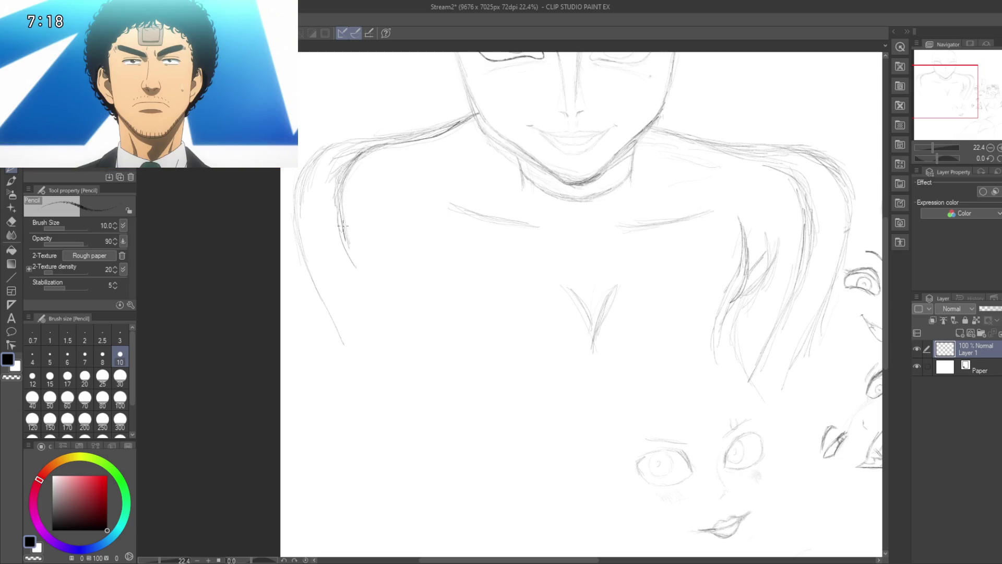
pyautogui.moveTo(375, 277)
pyautogui.mouseDown()
pyautogui.moveTo(294, 174)
pyautogui.moveTo(356, 272)
pyautogui.moveTo(352, 330)
pyautogui.moveTo(358, 313)
pyautogui.mouseUp()
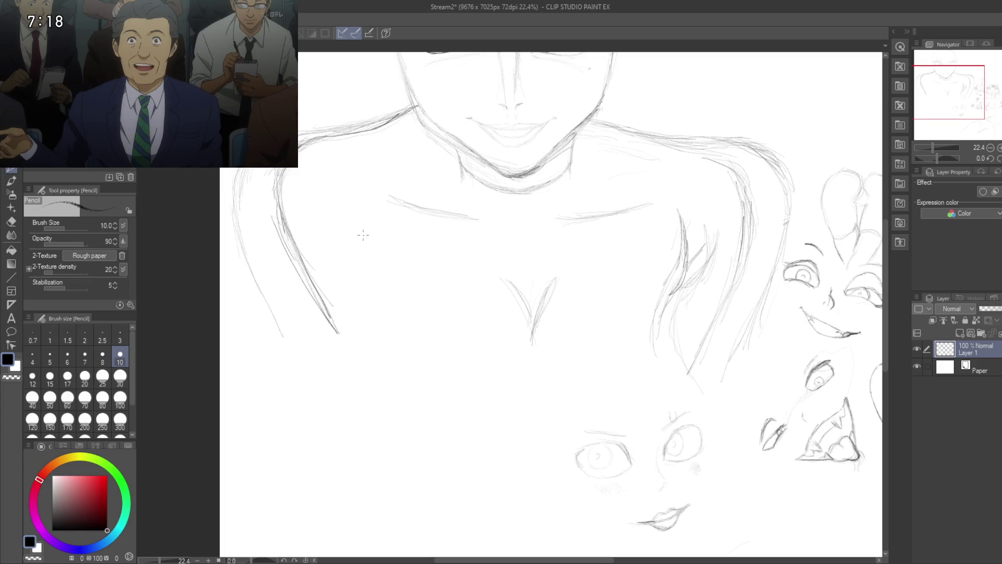
# - Darken and extend the hair strand on the right side of the chest
pyautogui.moveTo(365, 208); pyautogui.dragTo(358, 175)
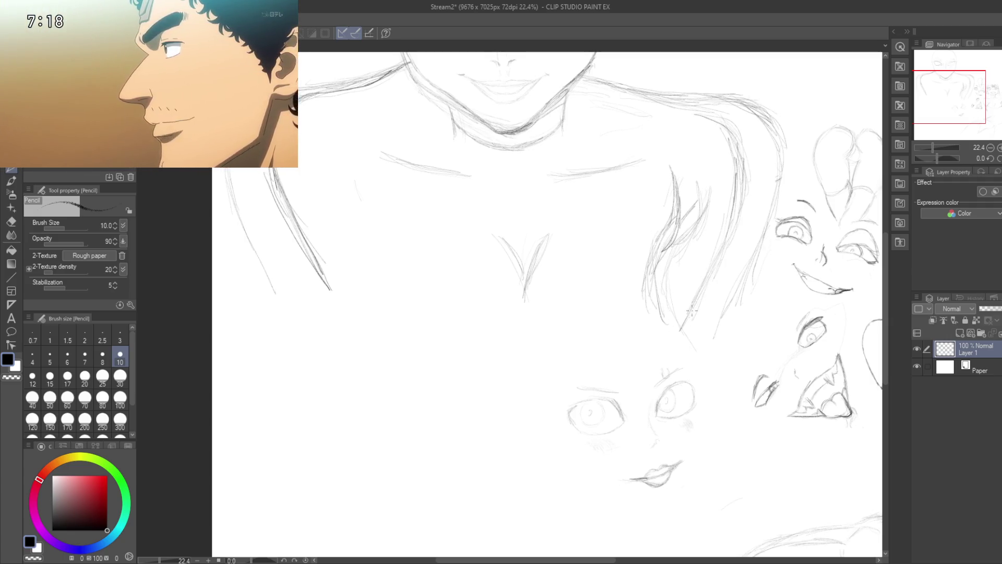
pyautogui.moveTo(652, 277); pyautogui.dragTo(669, 329)
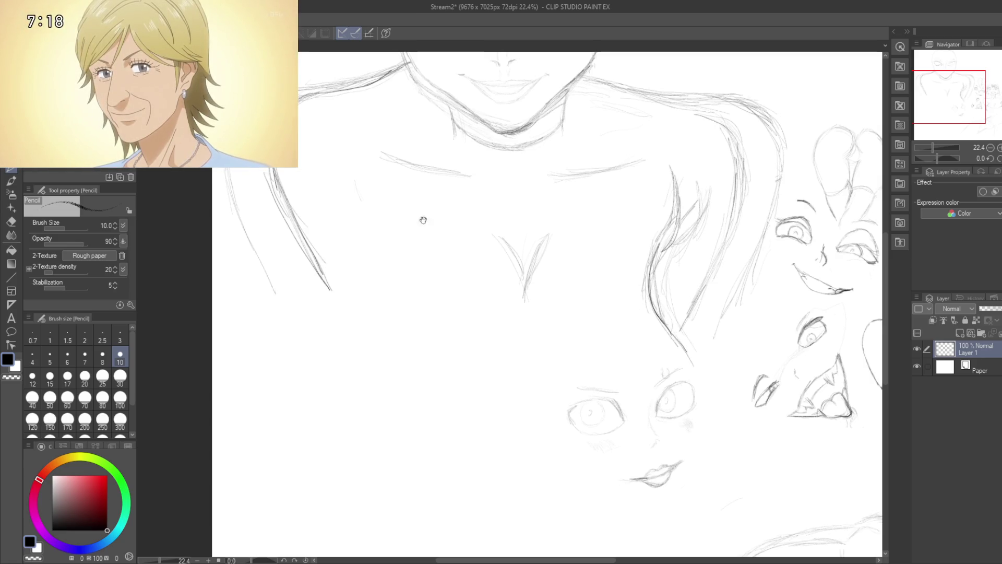
pyautogui.moveTo(422, 212); pyautogui.dragTo(476, 234)
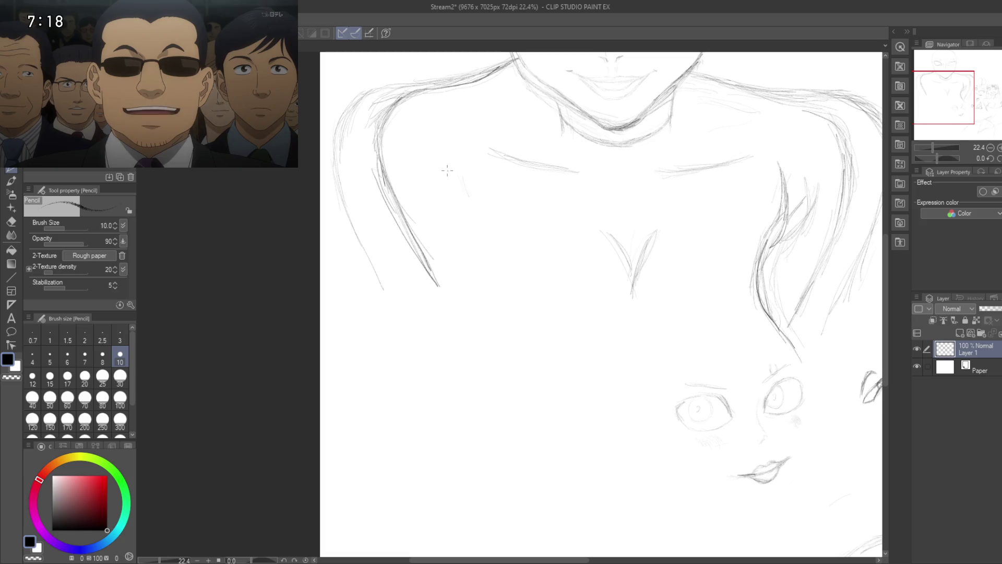
# - Build up the curved line under the left shoulder with repeated size-10 pencil strokes down the chest
pyautogui.moveTo(467, 183); pyautogui.dragTo(479, 209)
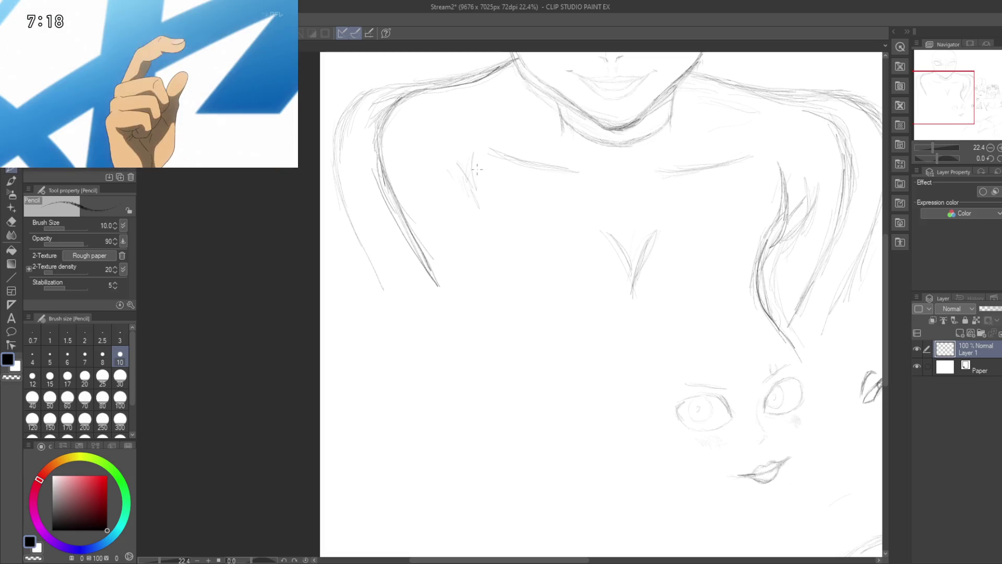
pyautogui.moveTo(473, 155); pyautogui.dragTo(485, 206)
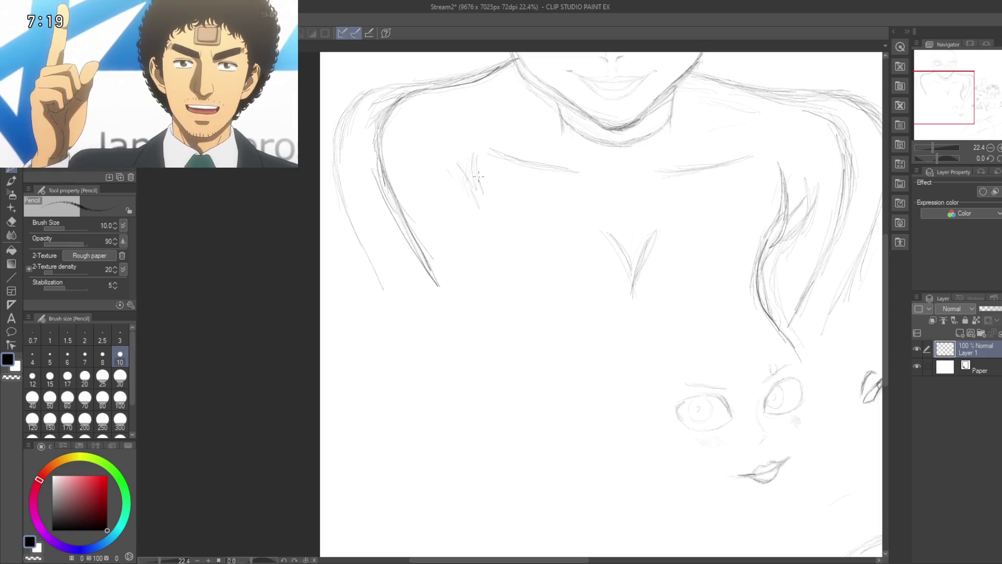
pyautogui.moveTo(476, 171); pyautogui.dragTo(491, 207)
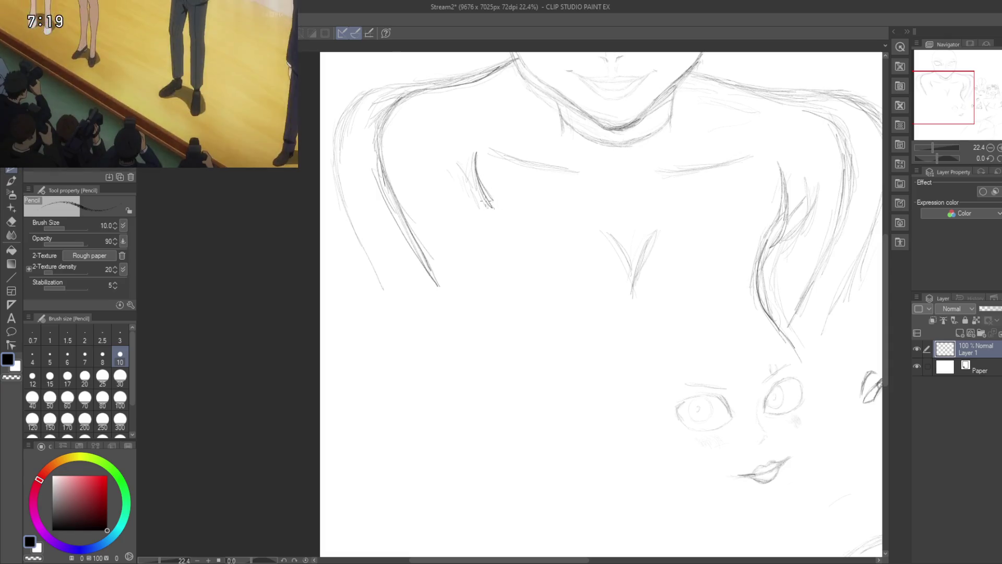
pyautogui.moveTo(476, 157); pyautogui.dragTo(497, 213)
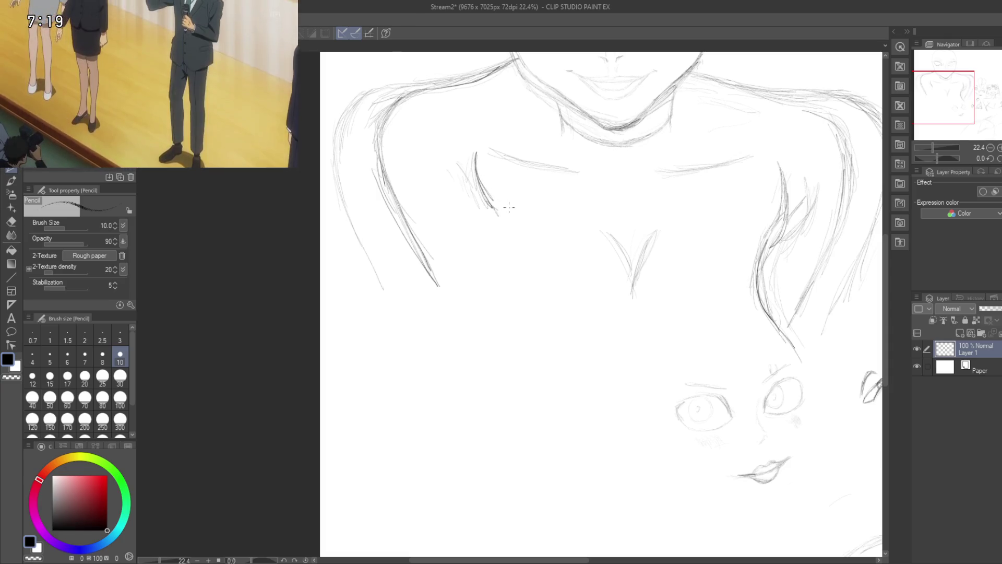
pyautogui.moveTo(508, 204); pyautogui.dragTo(505, 235)
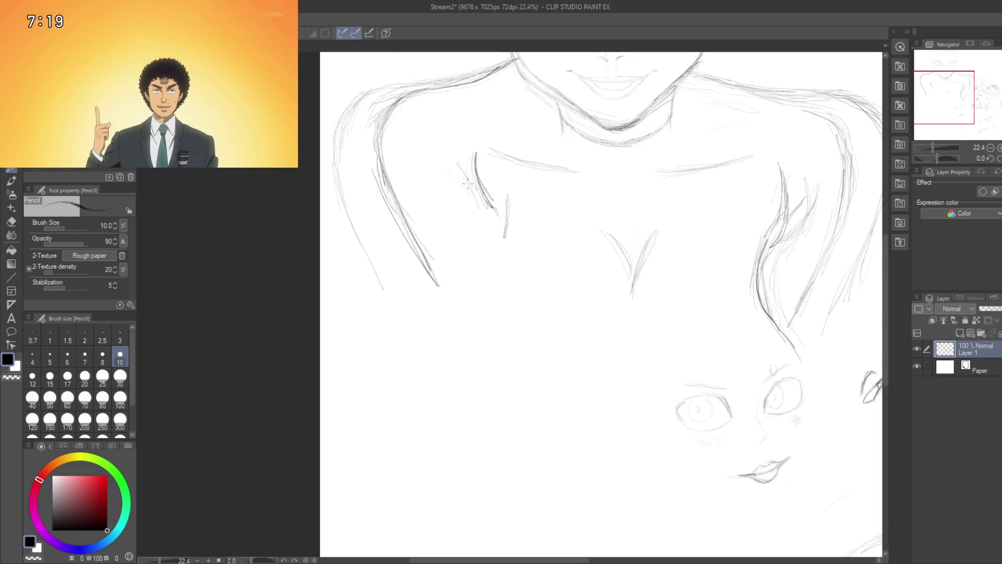
pyautogui.moveTo(479, 195)
pyautogui.mouseDown()
pyautogui.moveTo(491, 216)
pyautogui.moveTo(477, 184)
pyautogui.mouseUp()
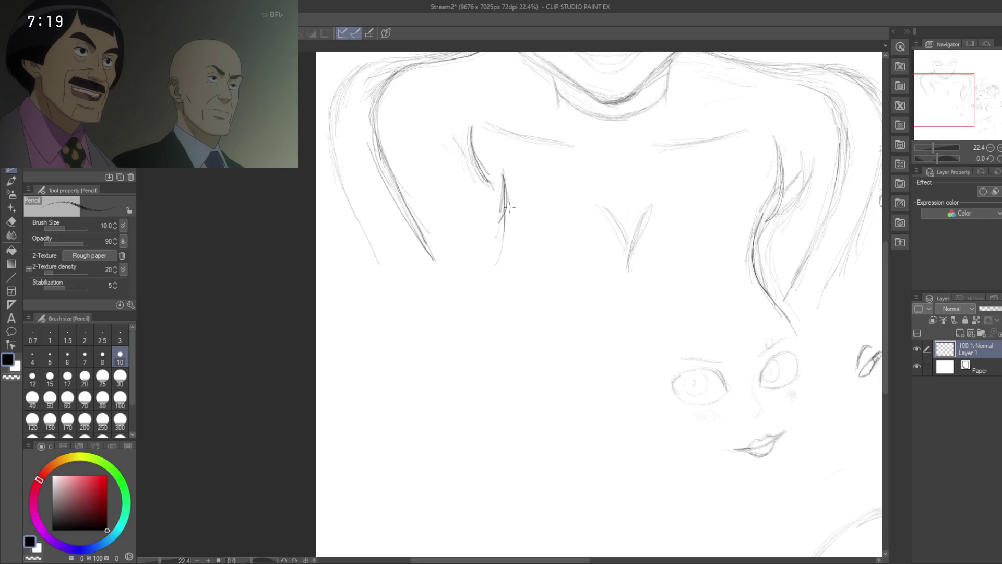
pyautogui.moveTo(511, 198); pyautogui.dragTo(506, 246)
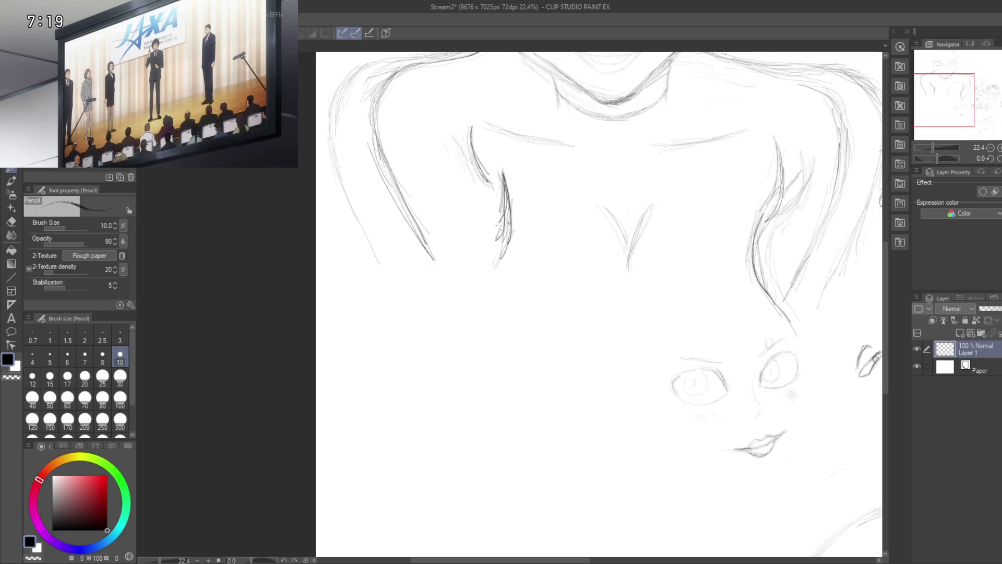
pyautogui.moveTo(502, 236); pyautogui.dragTo(472, 302)
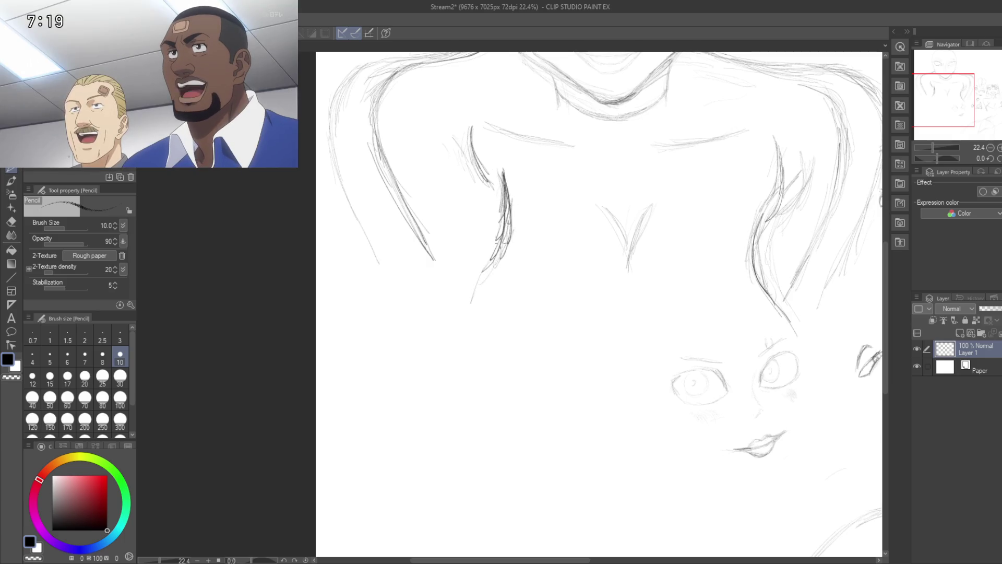
pyautogui.moveTo(392, 152); pyautogui.dragTo(456, 272)
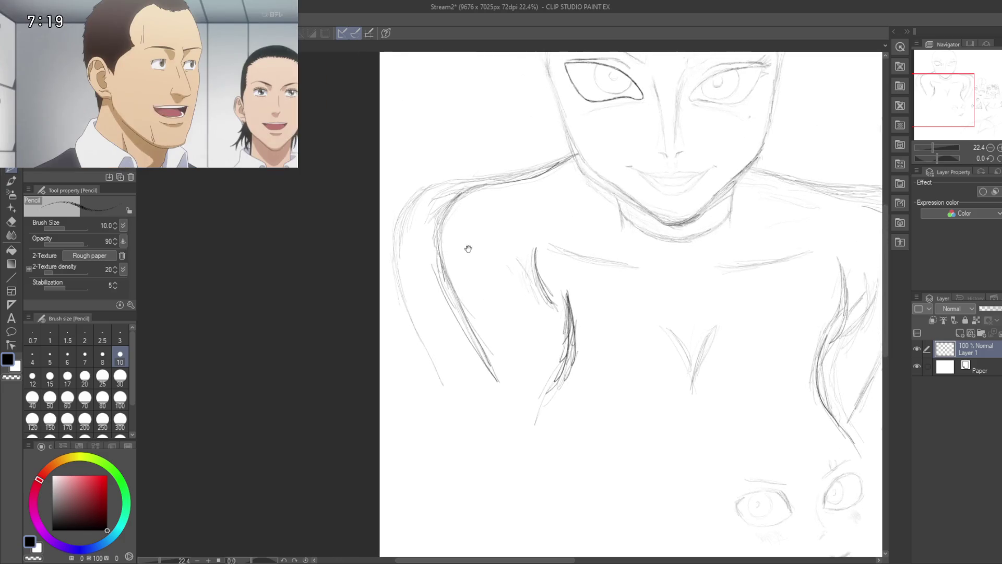
# - Darken the outer and inner lines of the left arm
pyautogui.moveTo(517, 368); pyautogui.dragTo(482, 320)
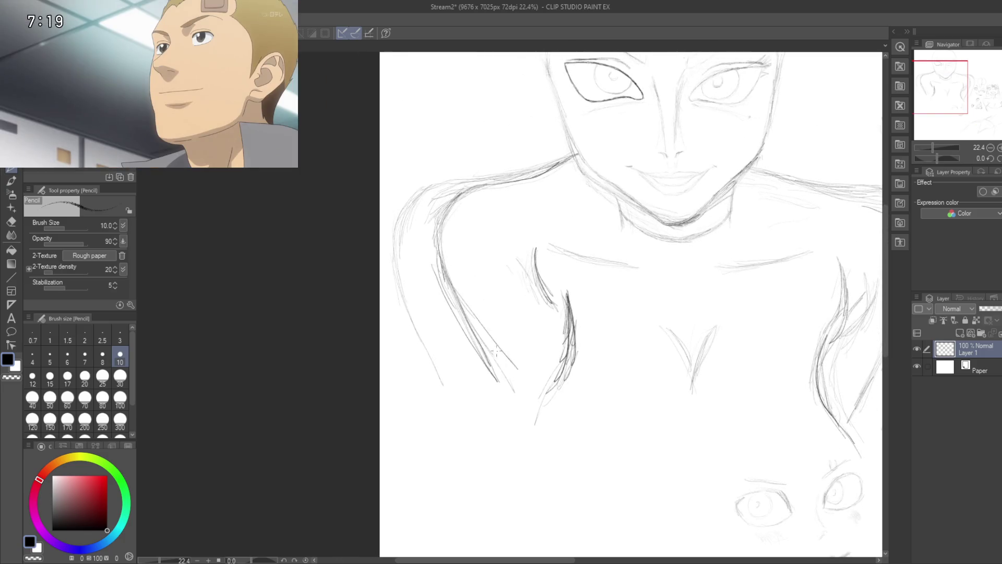
pyautogui.moveTo(511, 372); pyautogui.dragTo(468, 310)
pyautogui.moveTo(545, 294)
pyautogui.mouseDown()
pyautogui.moveTo(537, 280)
pyautogui.moveTo(562, 325)
pyautogui.mouseUp()
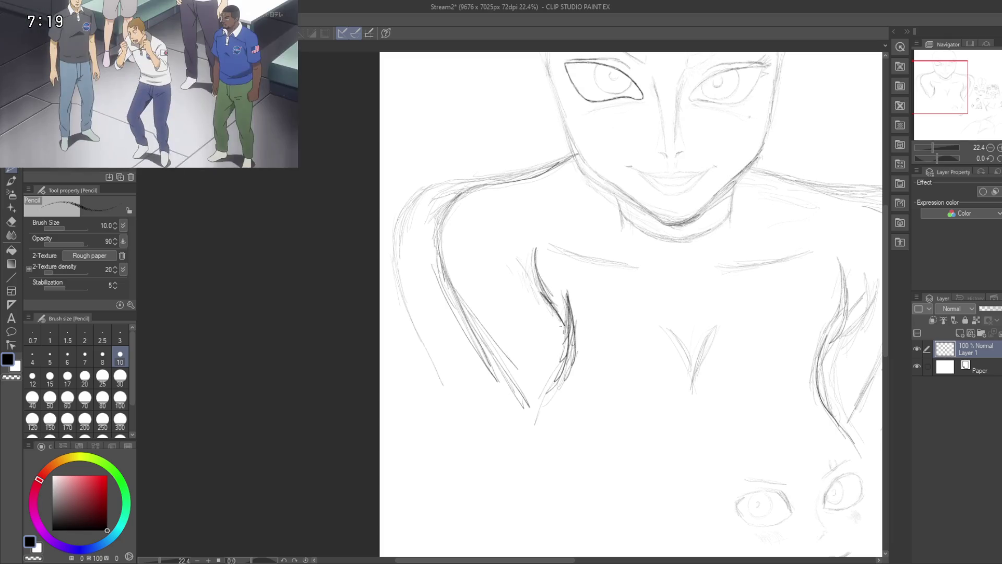
pyautogui.moveTo(568, 279); pyautogui.dragTo(507, 285)
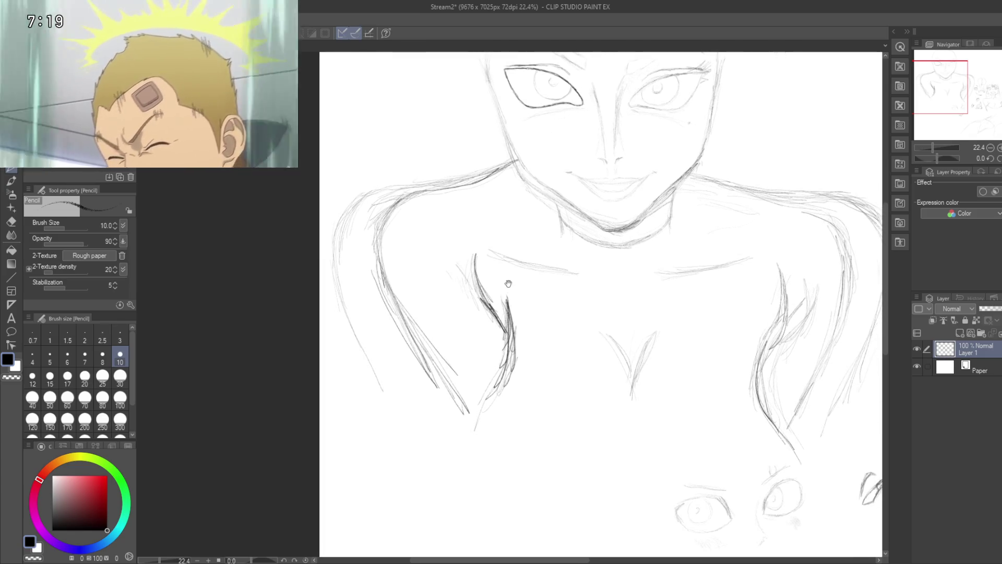
pyautogui.moveTo(572, 284)
pyautogui.mouseDown()
pyautogui.moveTo(536, 230)
pyautogui.moveTo(470, 311)
pyautogui.mouseUp()
pyautogui.moveTo(499, 262); pyautogui.dragTo(540, 169)
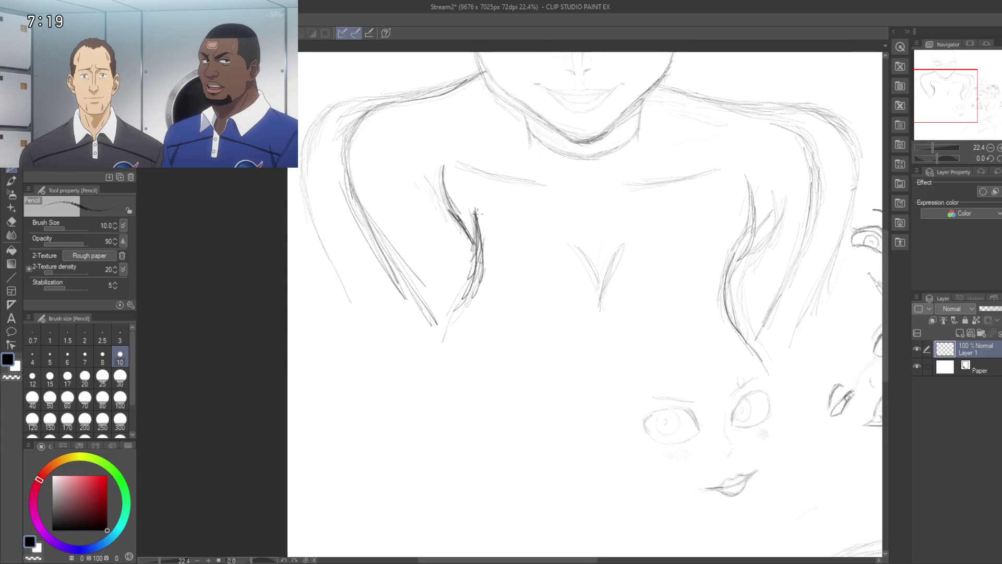
# - Extend the left chest line downward and hatch strokes into the V-shaped sternum
pyautogui.moveTo(476, 255); pyautogui.dragTo(438, 326)
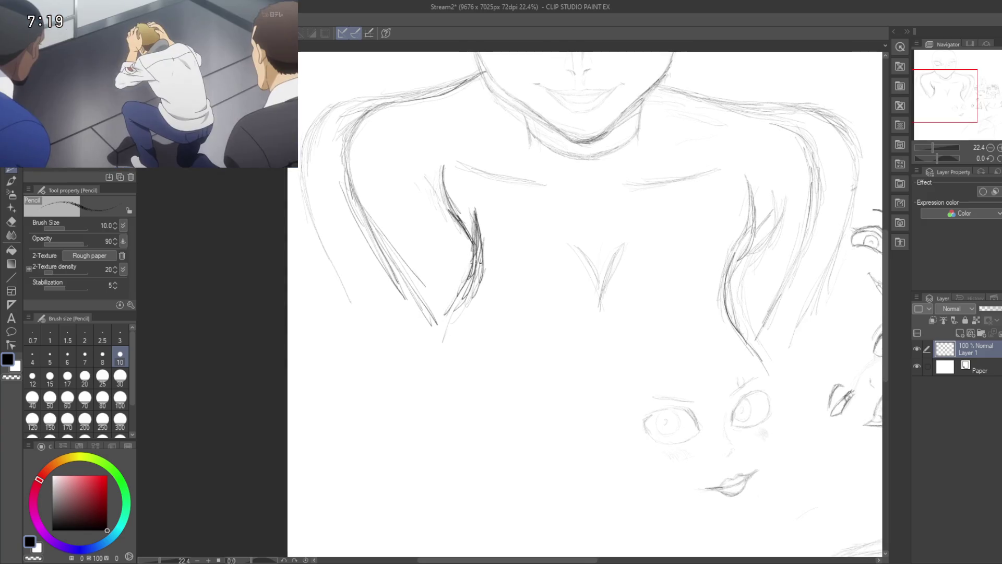
pyautogui.scroll(1, 579, 255)
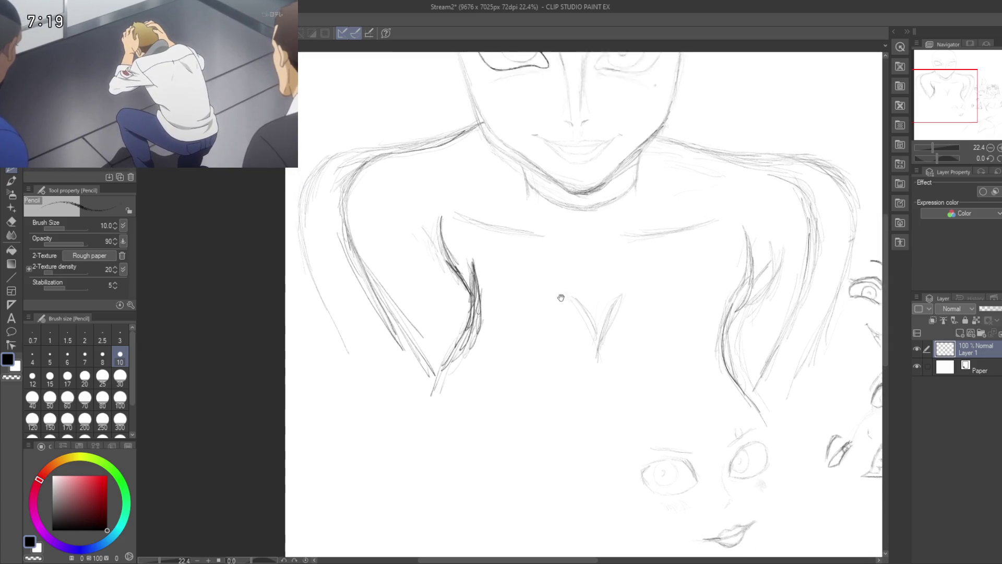
pyautogui.scroll(2, 592, 302)
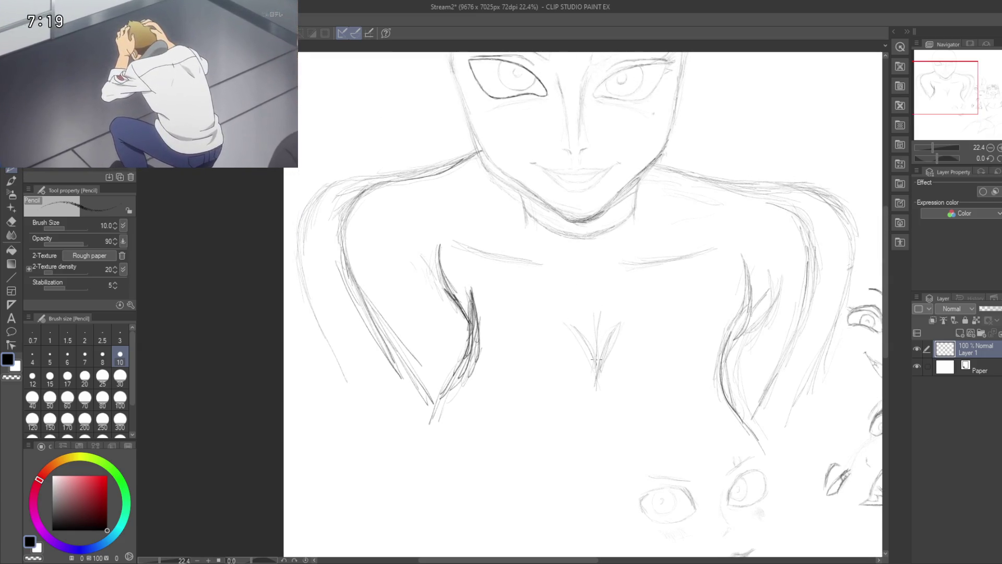
pyautogui.moveTo(601, 344); pyautogui.dragTo(600, 365)
pyautogui.moveTo(571, 313); pyautogui.dragTo(595, 373)
pyautogui.moveTo(585, 329)
pyautogui.mouseDown()
pyautogui.moveTo(597, 349)
pyautogui.moveTo(557, 383)
pyautogui.mouseUp()
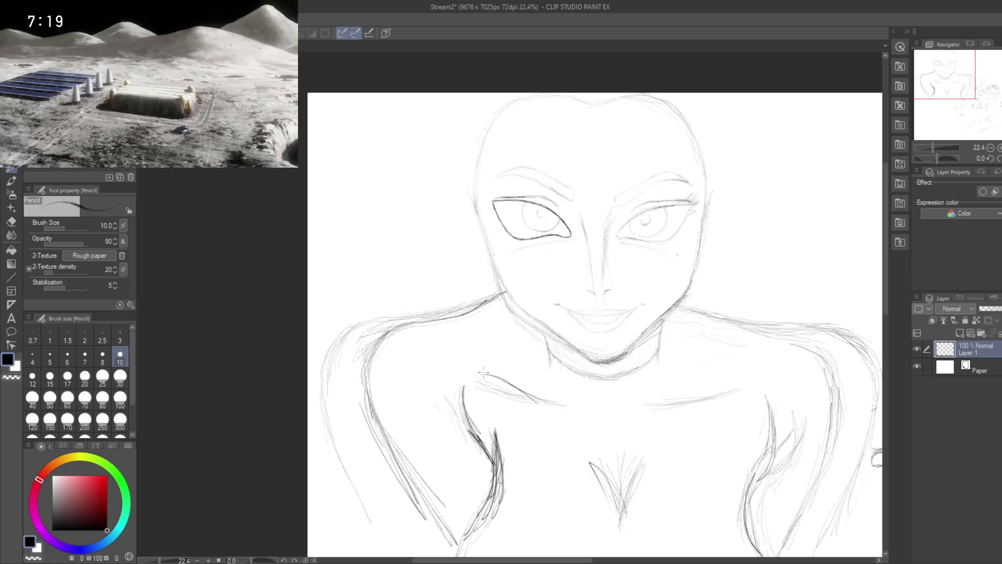
# - Stroke the left and right collarbones darker
pyautogui.moveTo(483, 373); pyautogui.dragTo(576, 412)
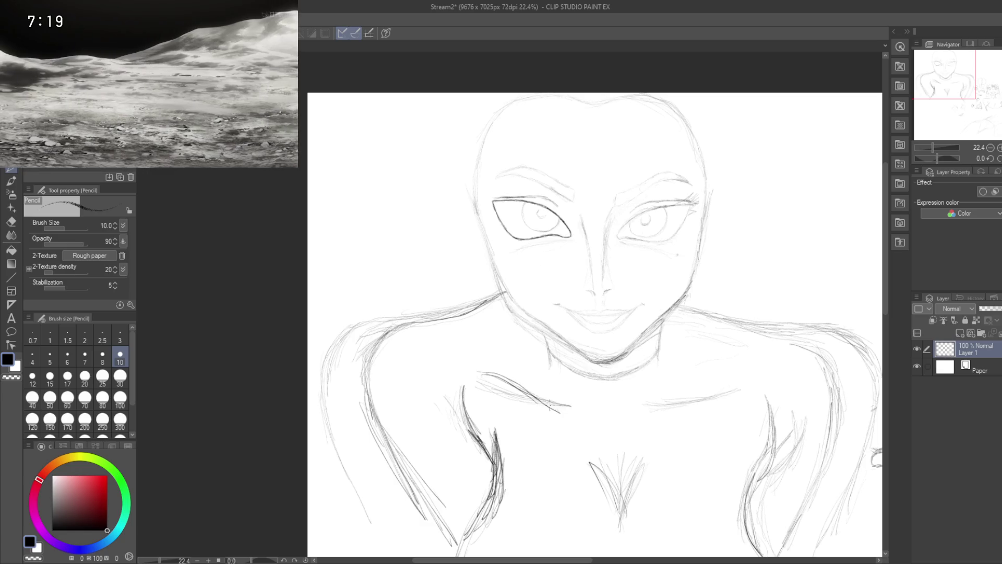
pyautogui.moveTo(644, 406); pyautogui.dragTo(689, 402)
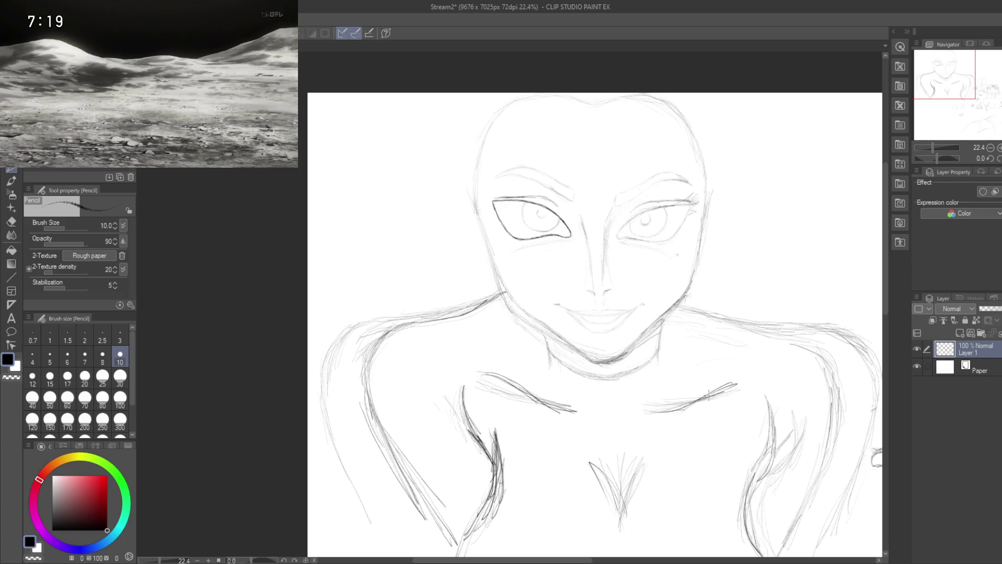
pyautogui.moveTo(711, 390); pyautogui.dragTo(438, 283)
# - Erase stray marks around both shoulders, the right arm and chest with a size-170 Hard eraser
pyautogui.press('e')
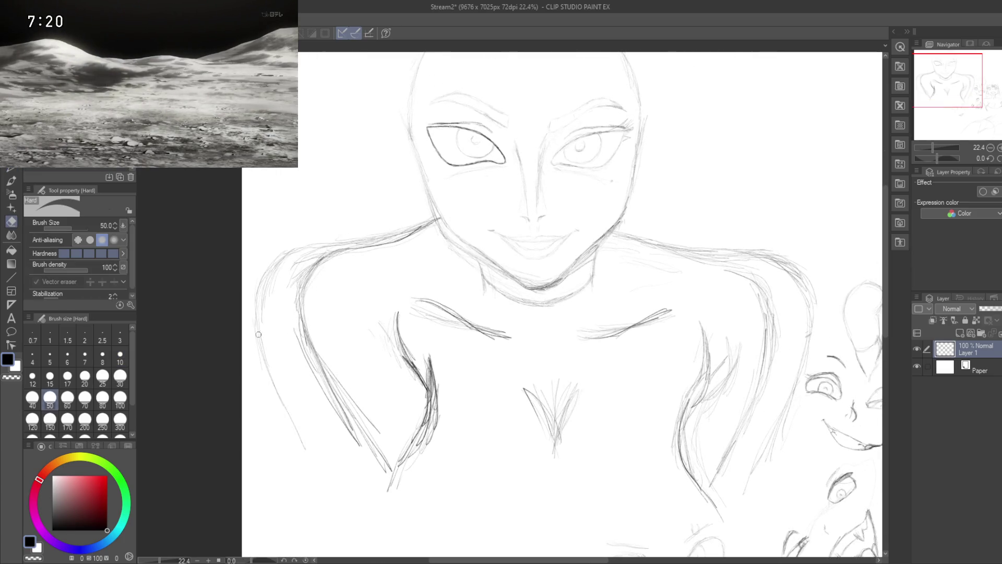
pyautogui.moveTo(261, 300); pyautogui.dragTo(273, 383)
pyautogui.press(']')
pyautogui.press(']')
pyautogui.press(']')
pyautogui.press(']')
pyautogui.press(']')
pyautogui.press(']')
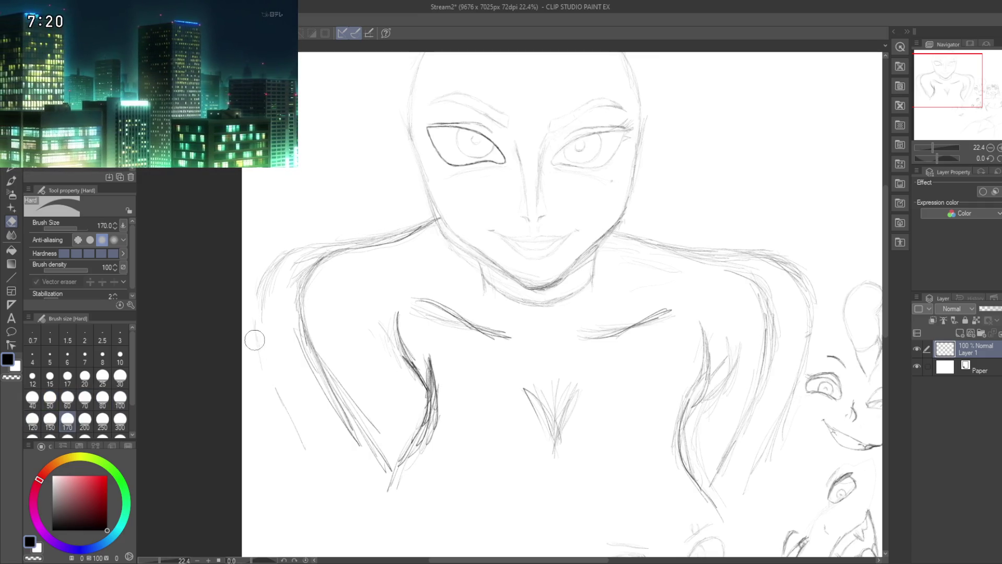
pyautogui.moveTo(264, 337)
pyautogui.mouseDown()
pyautogui.moveTo(261, 298)
pyautogui.moveTo(292, 262)
pyautogui.mouseUp()
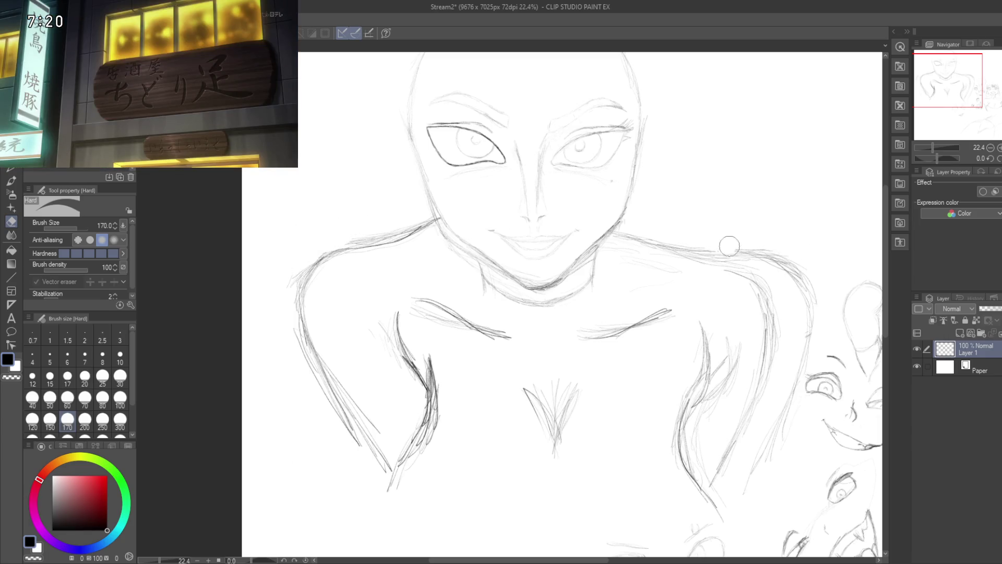
pyautogui.moveTo(749, 248); pyautogui.dragTo(789, 260)
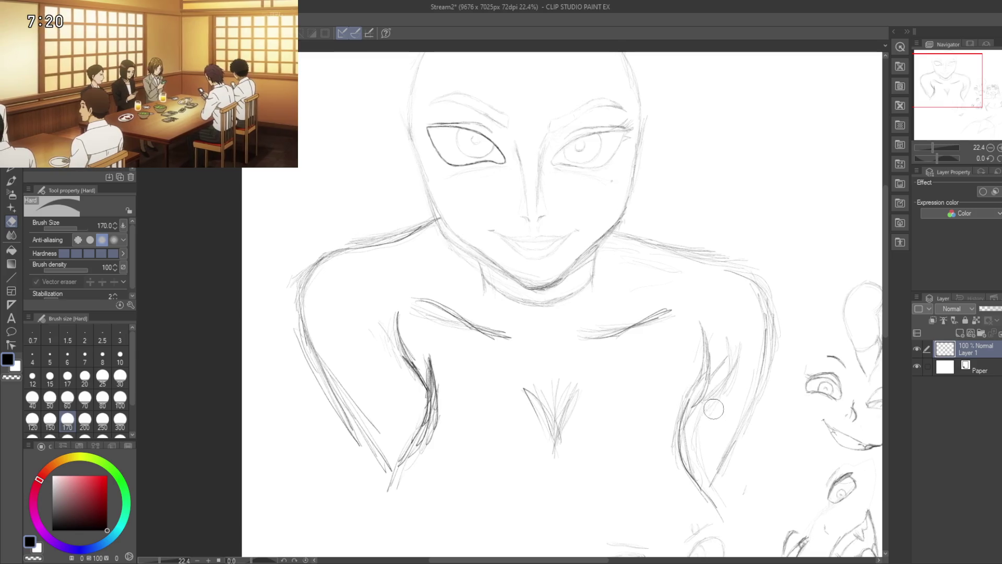
pyautogui.moveTo(708, 418)
pyautogui.mouseDown()
pyautogui.moveTo(741, 345)
pyautogui.moveTo(733, 356)
pyautogui.mouseUp()
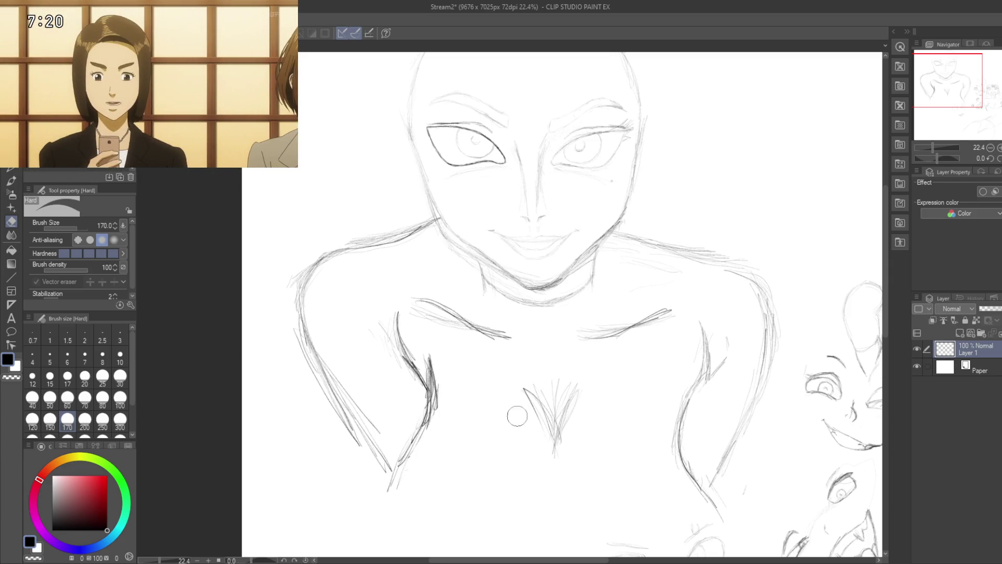
pyautogui.moveTo(415, 313); pyautogui.dragTo(422, 317)
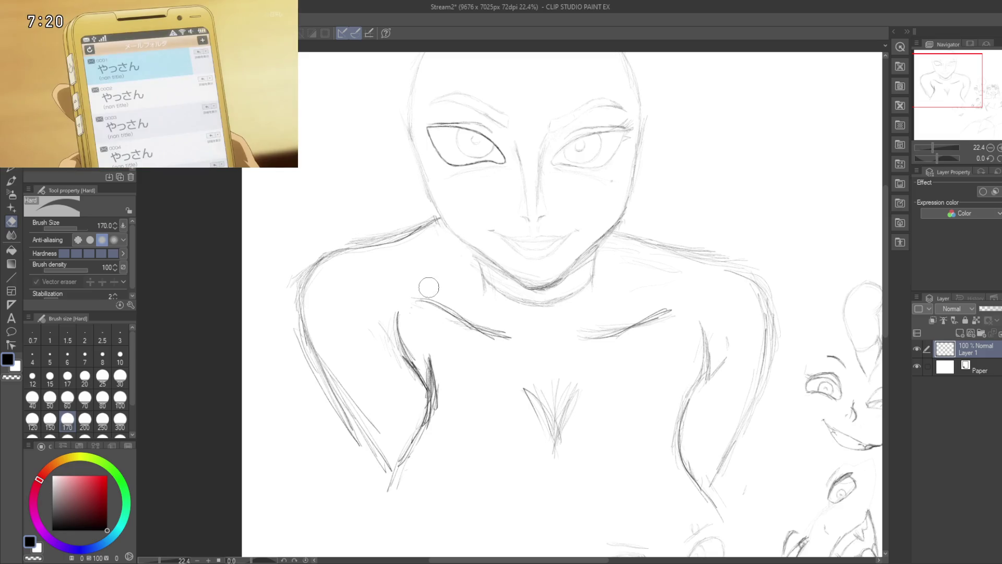
pyautogui.press('p')
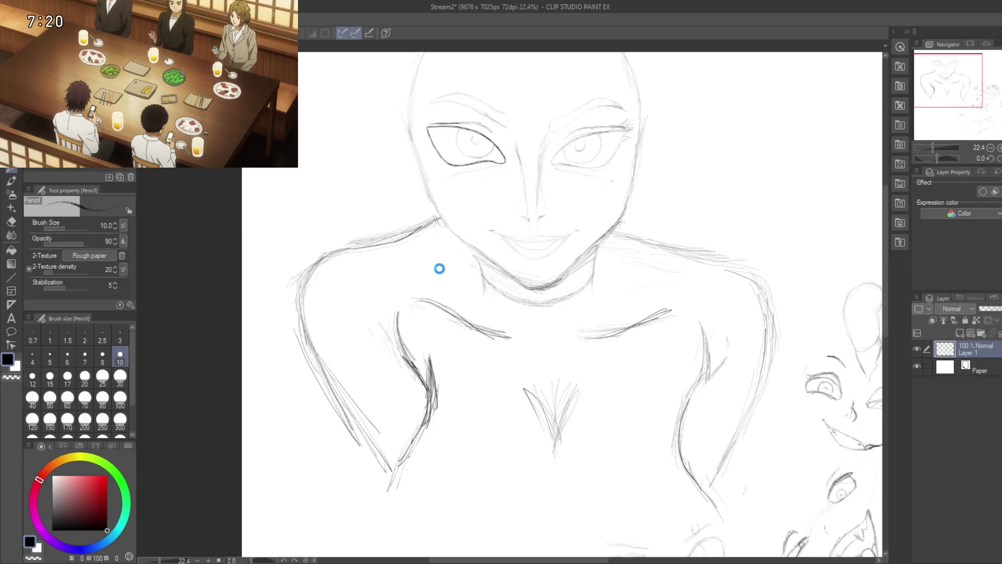
# - Zoom out to about 15% and center the bust among the other sketches on the sheet
pyautogui.scroll(-1, 439, 269)
pyautogui.scroll(-2, 436, 315)
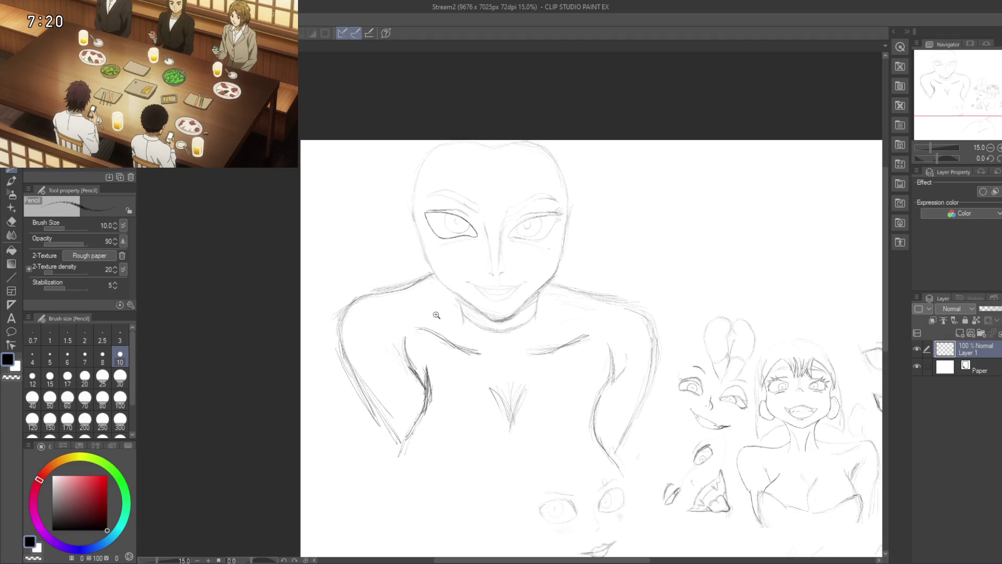
pyautogui.moveTo(436, 315); pyautogui.dragTo(415, 317)
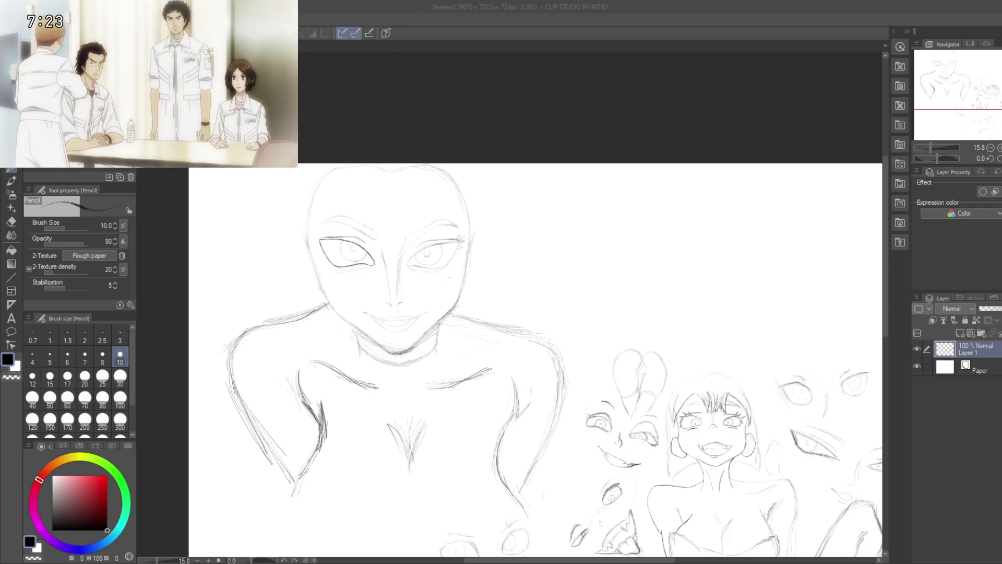
# - Zoom in on the bust and add pencil strokes along its right arm line
pyautogui.moveTo(419, 460); pyautogui.dragTo(450, 424)
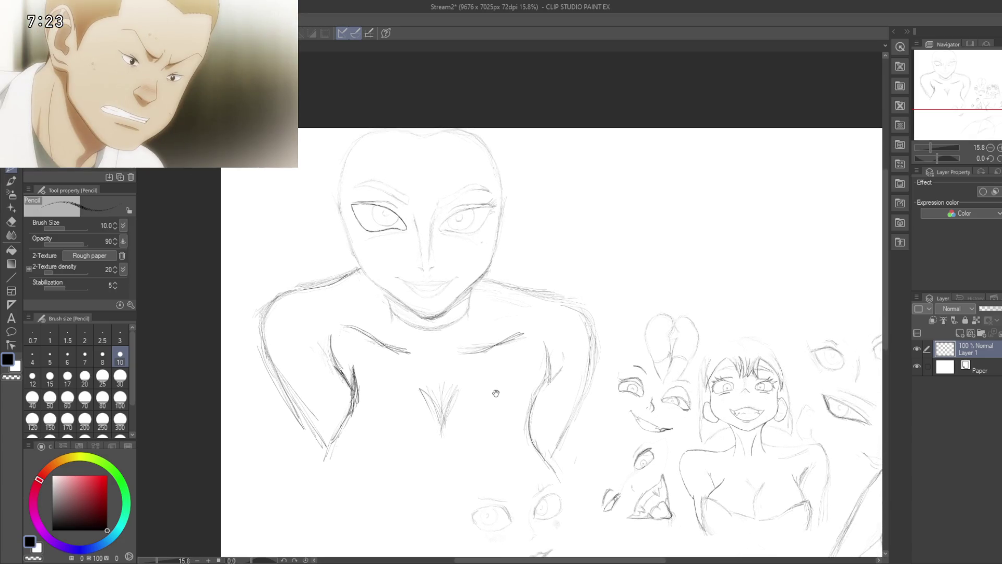
pyautogui.scroll(2, 393, 412)
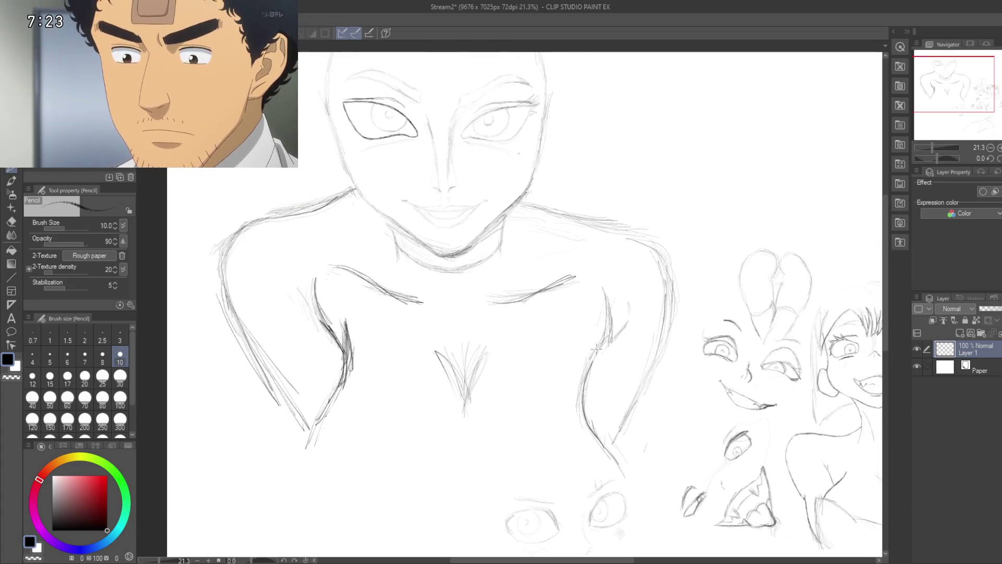
pyautogui.moveTo(594, 334); pyautogui.dragTo(618, 300)
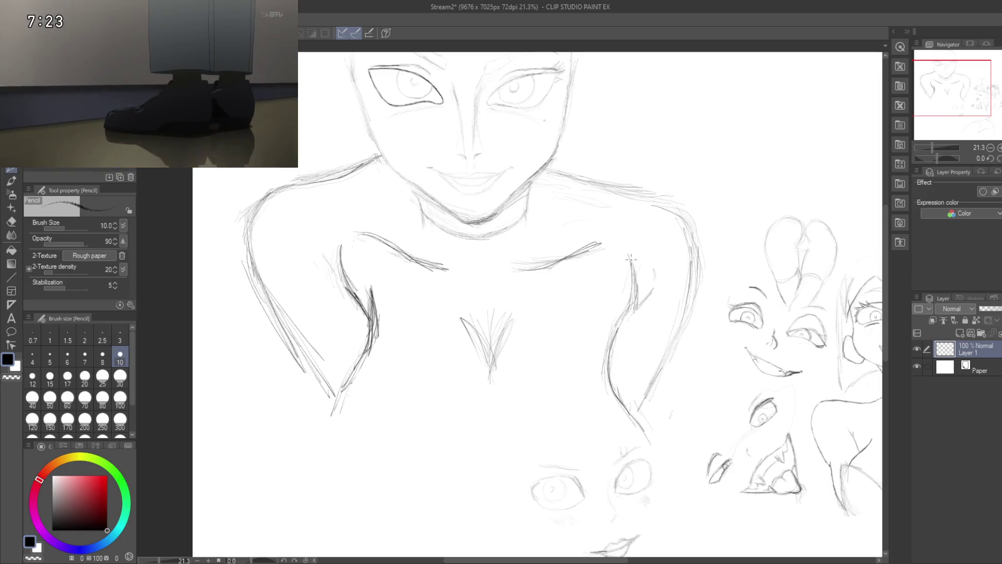
pyautogui.moveTo(629, 286); pyautogui.dragTo(639, 260)
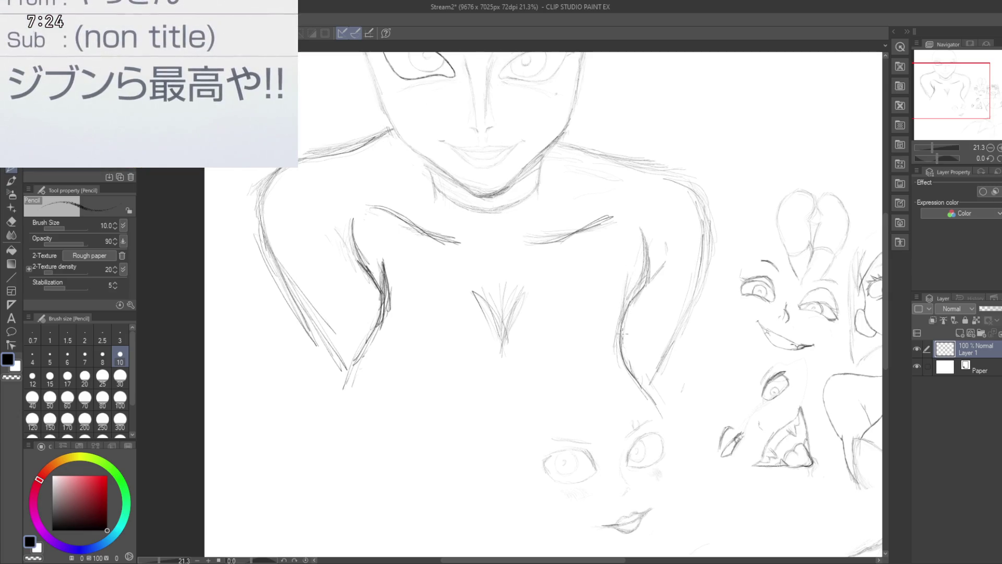
pyautogui.moveTo(624, 339); pyautogui.dragTo(613, 306)
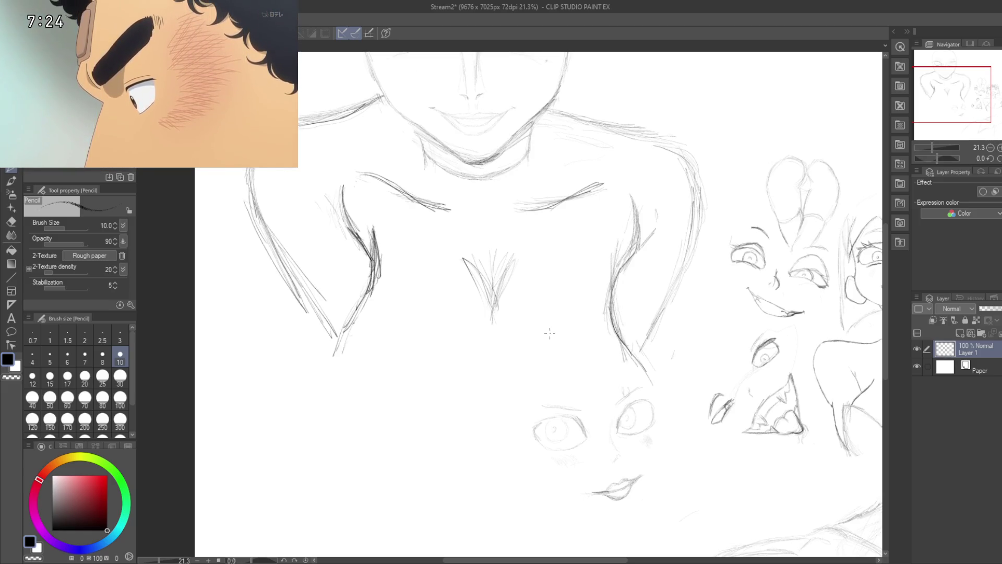
pyautogui.moveTo(619, 345); pyautogui.dragTo(634, 381)
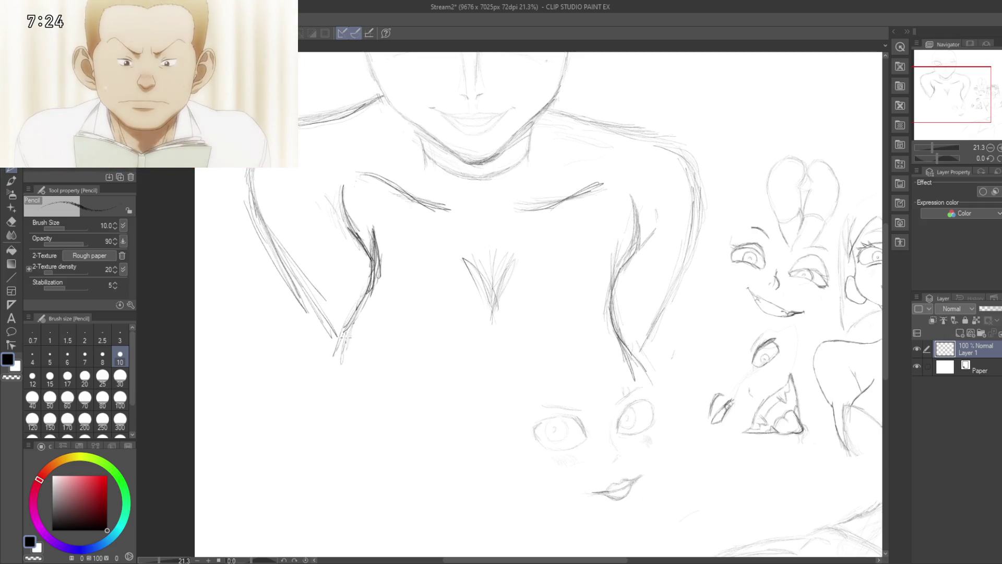
# - Zoom out to 15.5% and pan right toward the other face sketches
pyautogui.scroll(-3, 347, 293)
pyautogui.scroll(-2, 396, 313)
pyautogui.scroll(-2, 380, 318)
pyautogui.moveTo(380, 318)
pyautogui.mouseDown()
pyautogui.moveTo(332, 275)
pyautogui.moveTo(285, 299)
pyautogui.mouseUp()
# - Select the eyes-and-lips doodle and transform it down-left, then deselect
pyautogui.press('m')
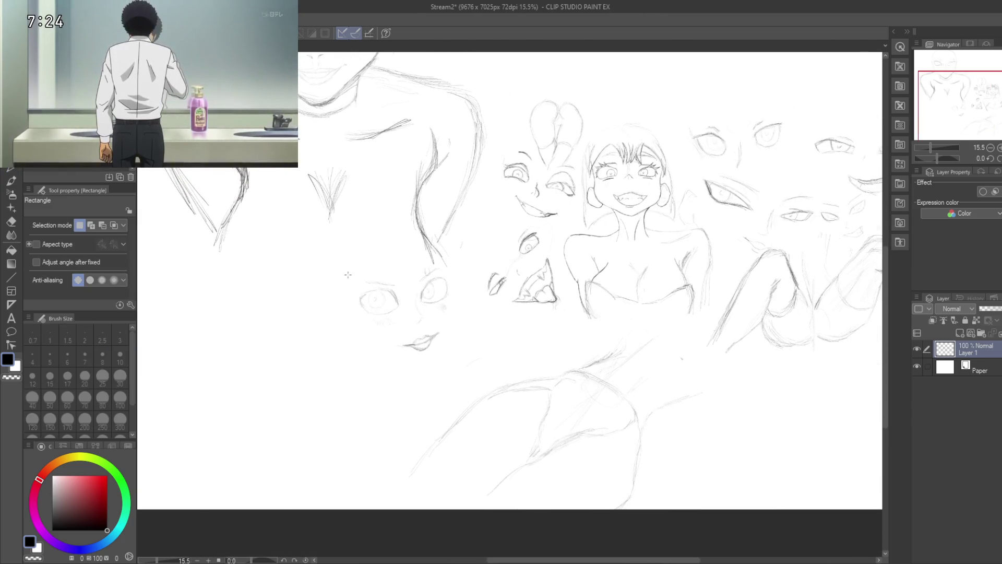
pyautogui.moveTo(347, 270); pyautogui.dragTo(460, 361)
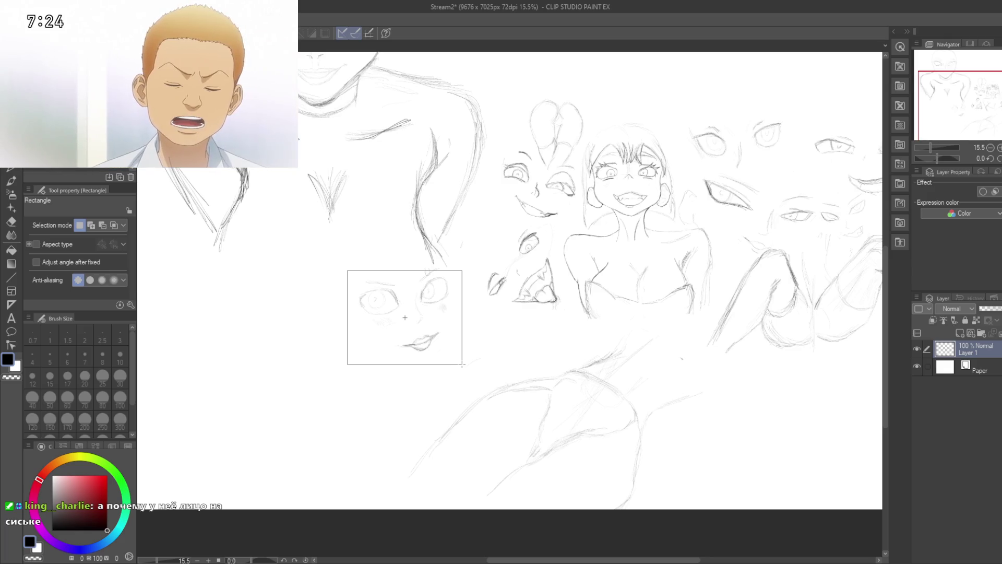
pyautogui.moveTo(462, 365); pyautogui.dragTo(463, 363)
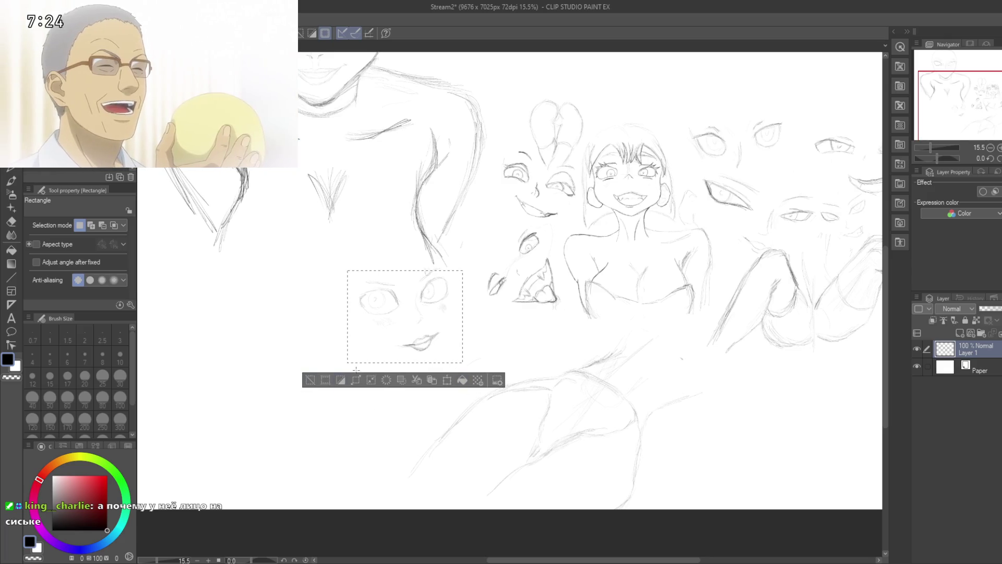
pyautogui.click(432, 380)
pyautogui.moveTo(420, 306)
pyautogui.mouseDown()
pyautogui.moveTo(389, 344)
pyautogui.moveTo(364, 472)
pyautogui.mouseUp()
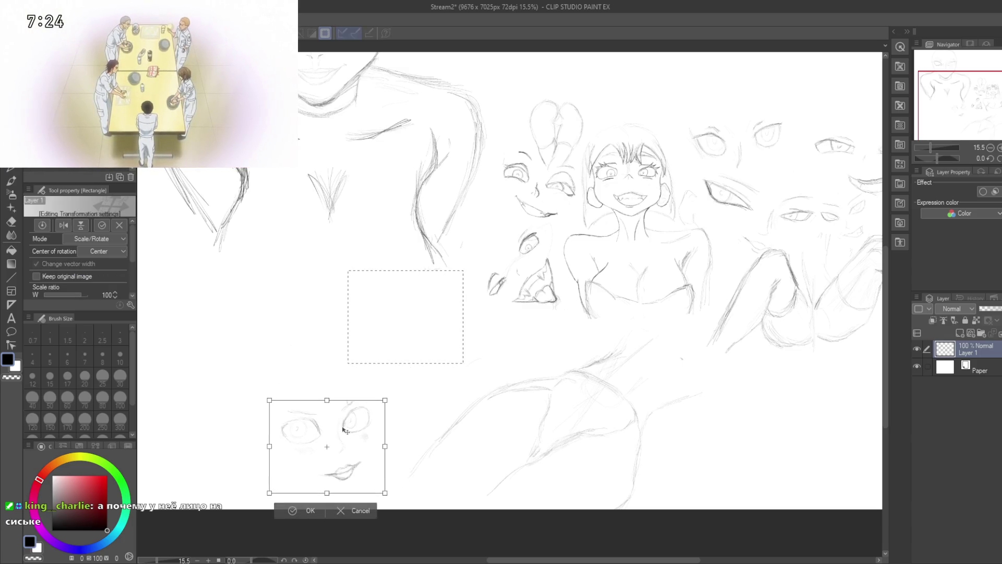
pyautogui.click(296, 511)
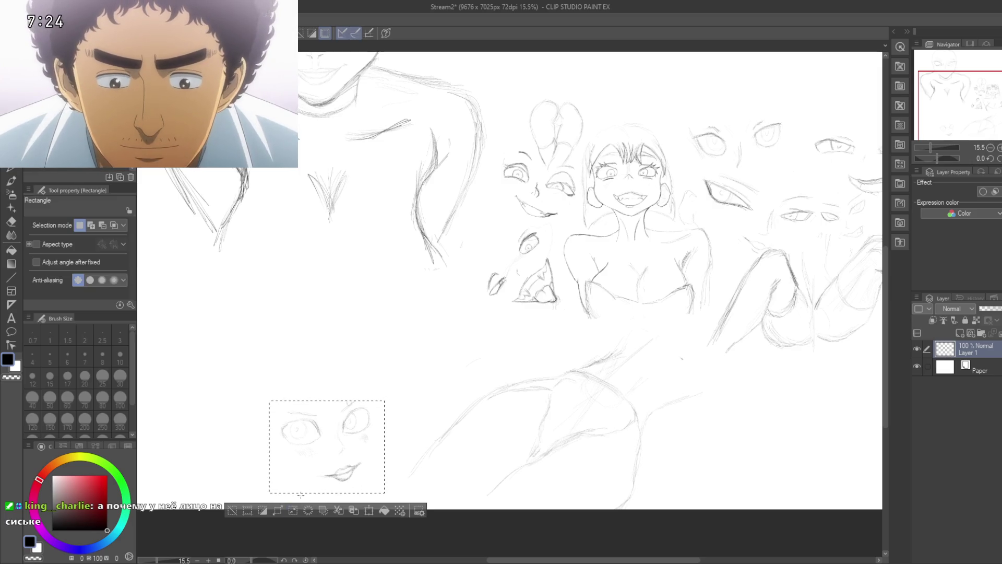
pyautogui.click(232, 512)
# - Pan back to the large bust, then make and clear a small selection below the torso
pyautogui.moveTo(326, 348)
pyautogui.mouseDown()
pyautogui.moveTo(373, 375)
pyautogui.moveTo(382, 326)
pyautogui.moveTo(351, 402)
pyautogui.mouseUp()
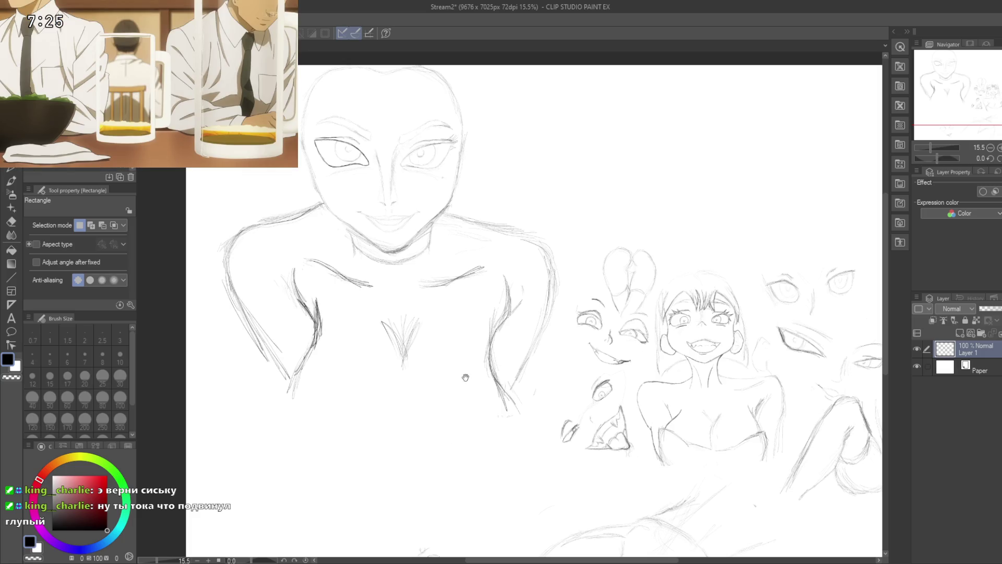
pyautogui.moveTo(466, 378); pyautogui.dragTo(425, 382)
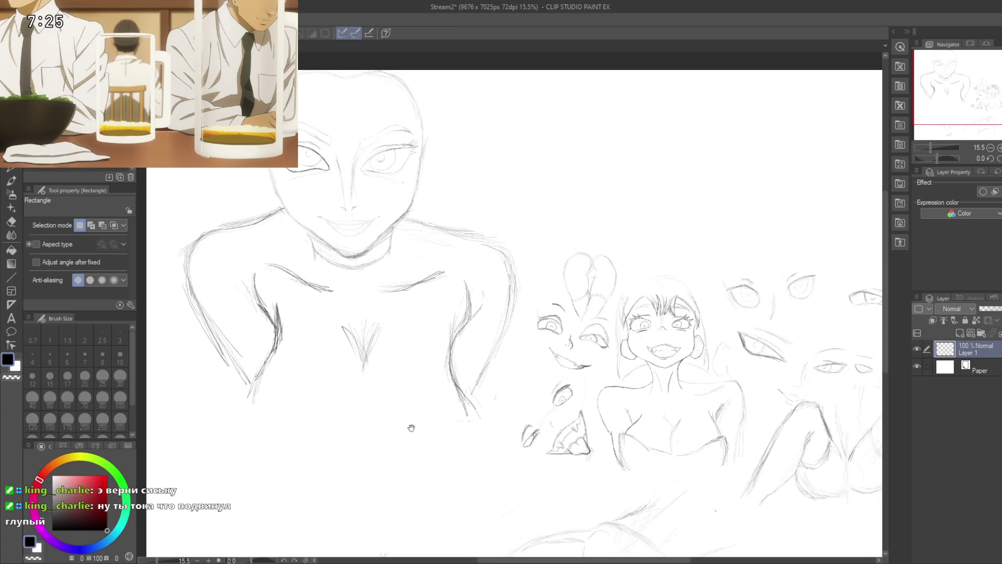
pyautogui.moveTo(412, 414)
pyautogui.mouseDown()
pyautogui.moveTo(414, 375)
pyautogui.moveTo(416, 391)
pyautogui.moveTo(441, 351)
pyautogui.moveTo(456, 398)
pyautogui.mouseUp()
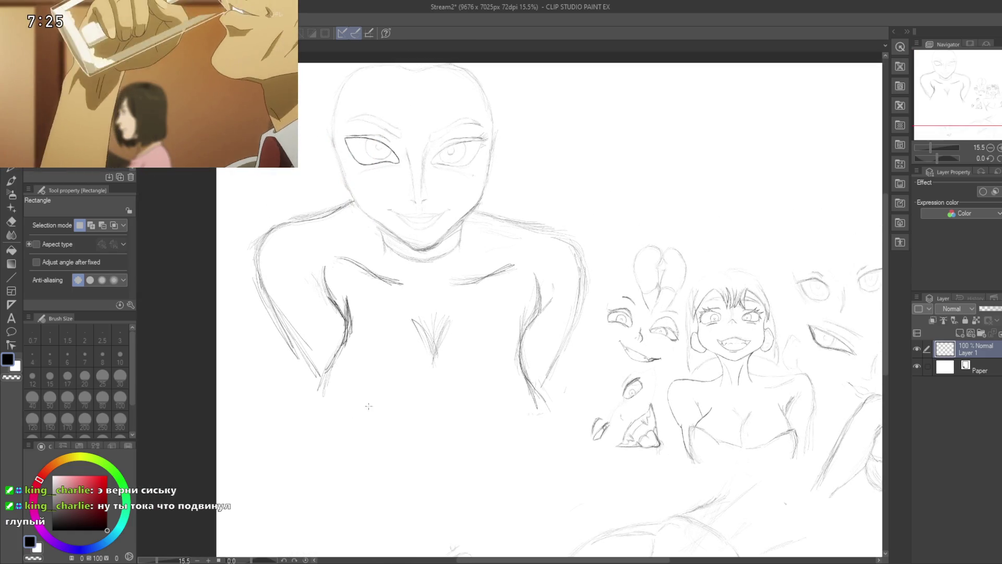
pyautogui.moveTo(349, 416); pyautogui.dragTo(323, 394)
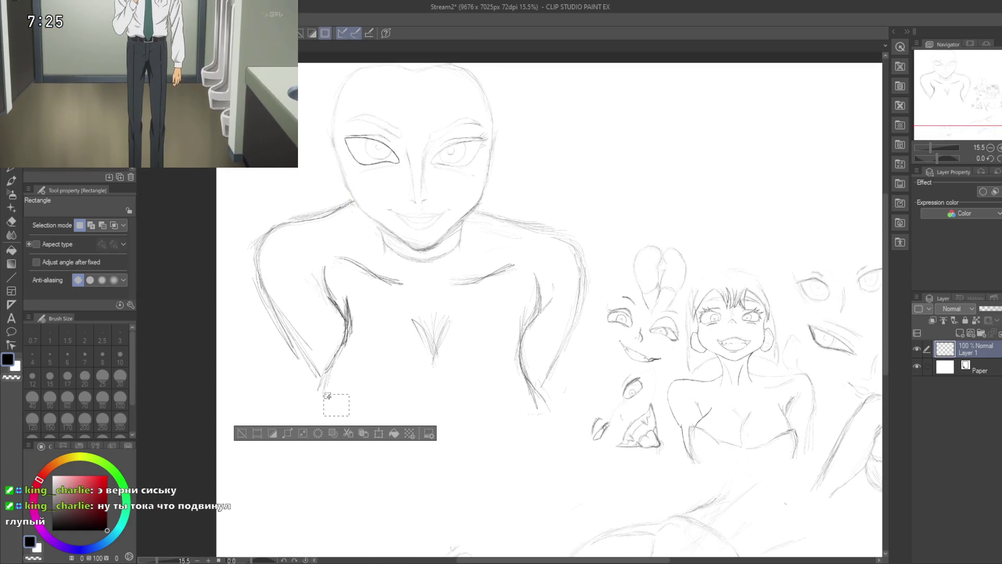
pyautogui.click(256, 419)
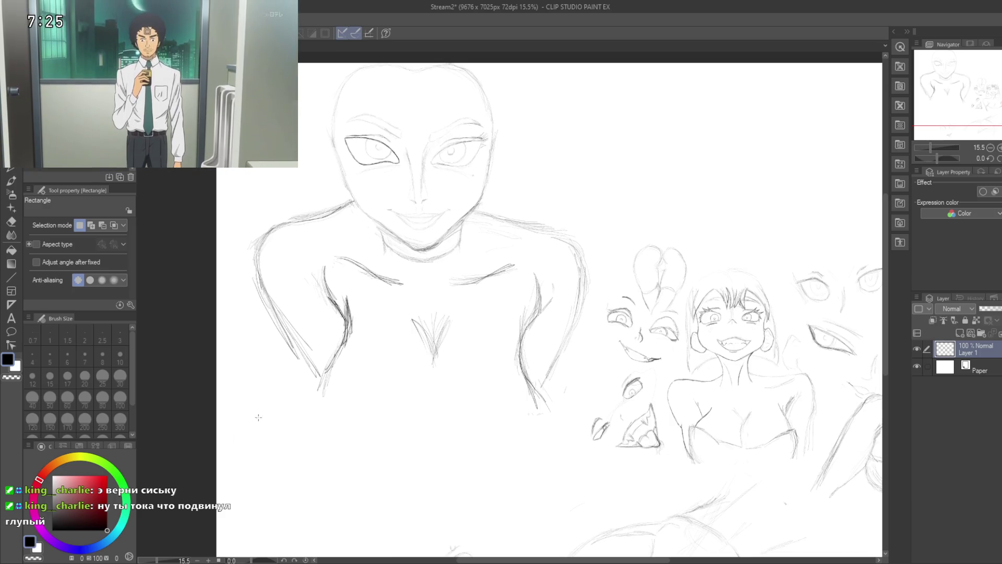
# - Draw the curved lower edge of the torso with the Pencil (P)
pyautogui.press('p')
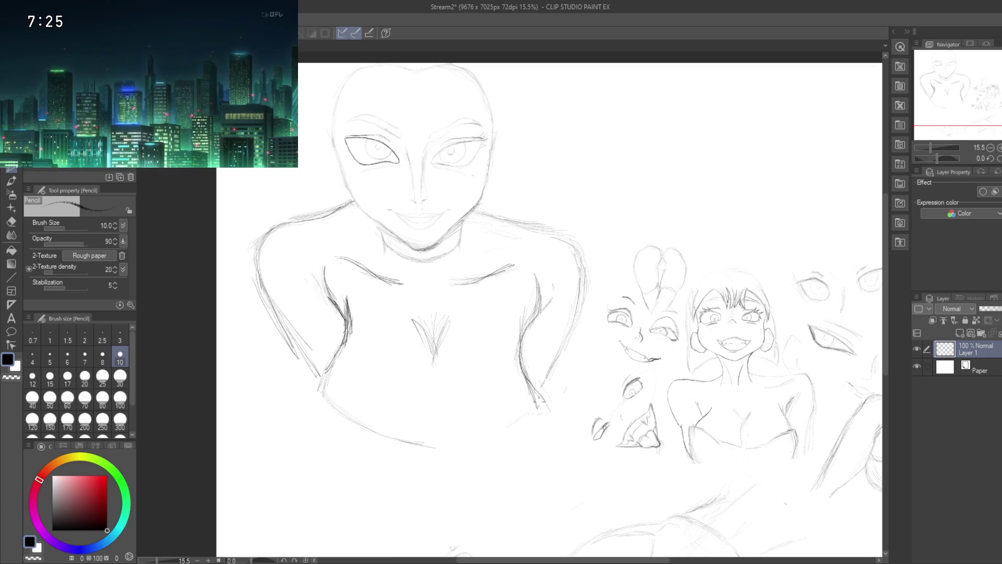
pyautogui.moveTo(537, 410); pyautogui.dragTo(444, 447)
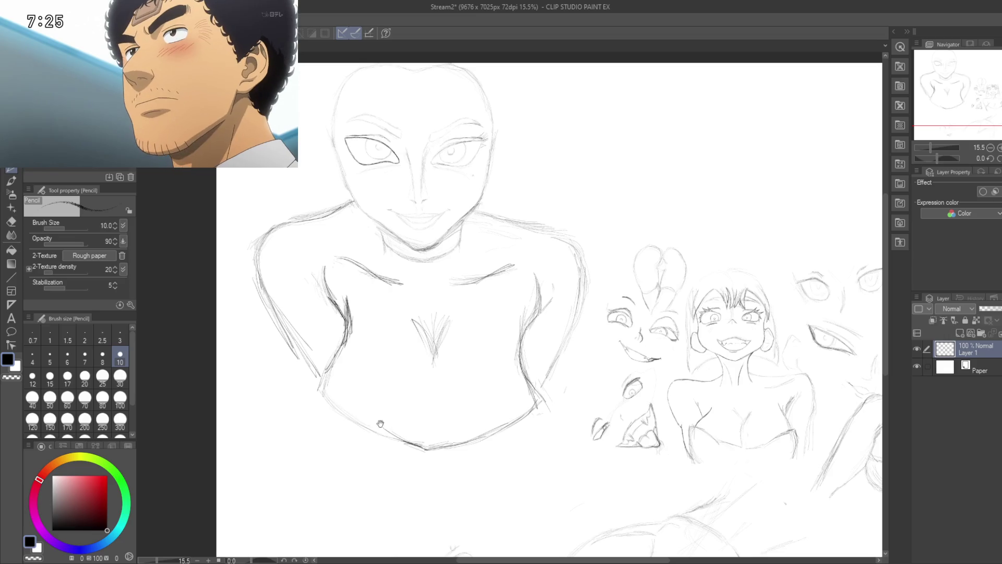
pyautogui.moveTo(354, 397); pyautogui.dragTo(389, 448)
pyautogui.moveTo(400, 389); pyautogui.dragTo(373, 427)
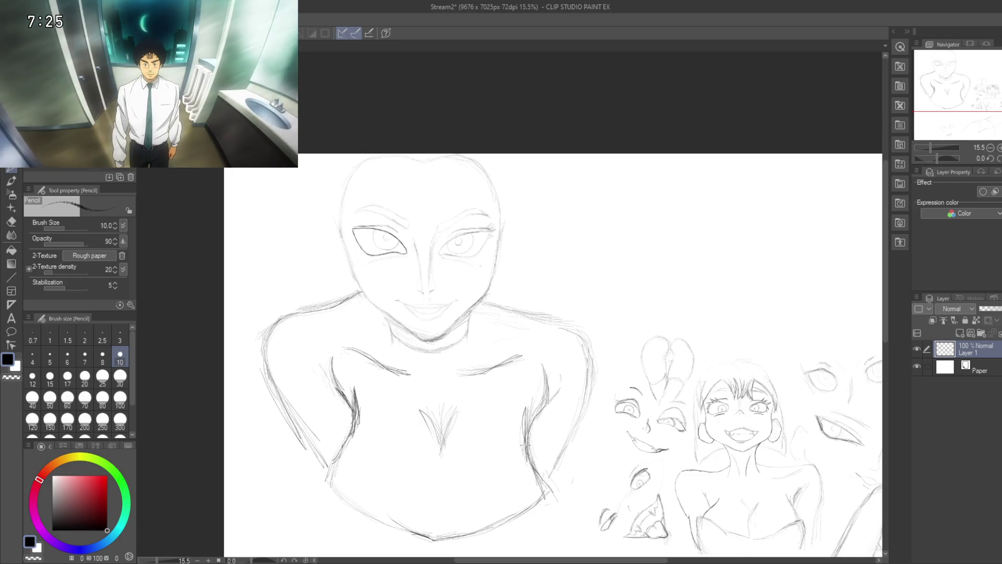
pyautogui.scroll(1, 518, 390)
# - Zoom in and centre the view on the right side of the torso
pyautogui.scroll(1, 518, 390)
pyautogui.scroll(1, 518, 390)
pyautogui.scroll(1, 518, 390)
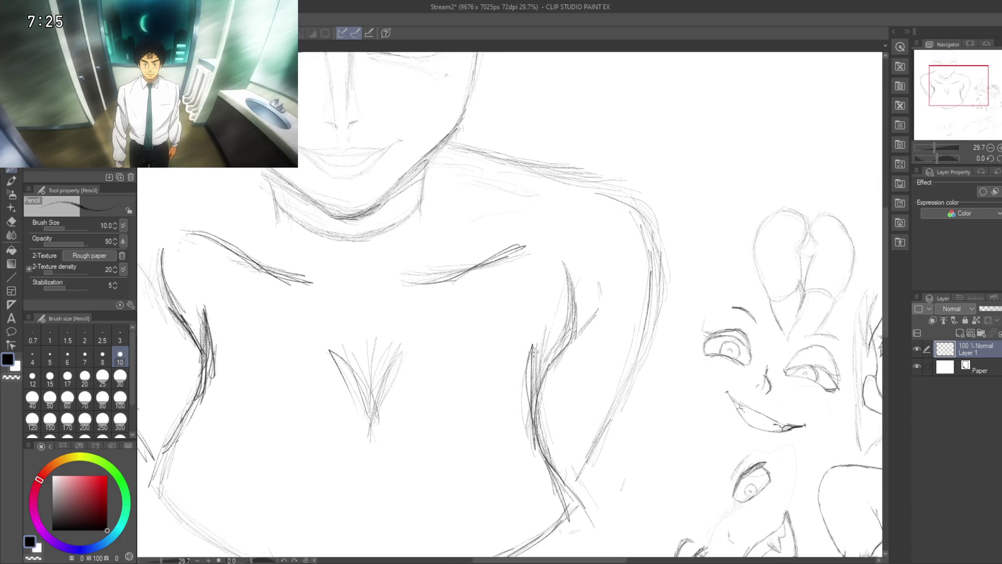
pyautogui.moveTo(517, 380)
pyautogui.mouseDown()
pyautogui.moveTo(509, 340)
pyautogui.moveTo(508, 361)
pyautogui.moveTo(580, 351)
pyautogui.moveTo(625, 445)
pyautogui.mouseUp()
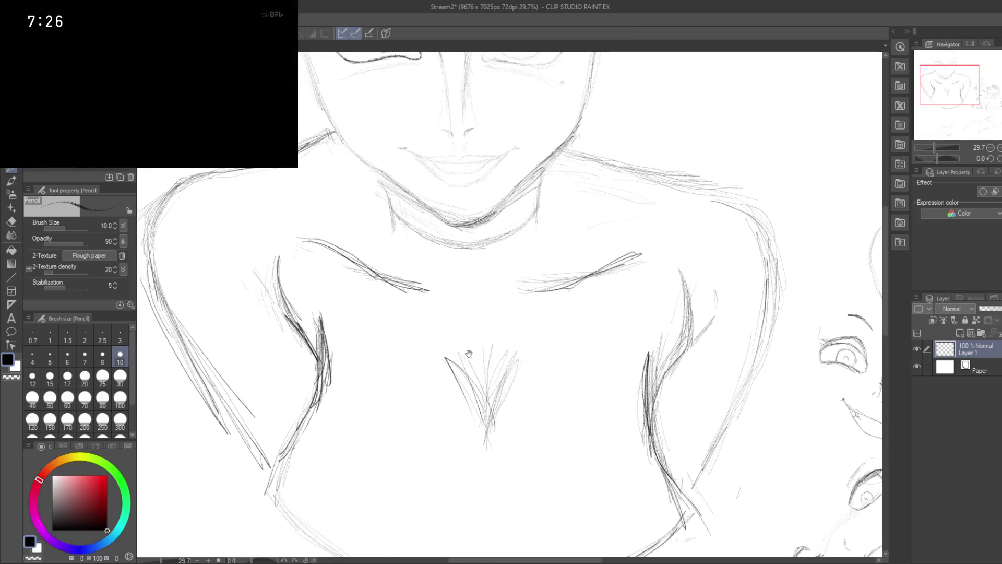
pyautogui.scroll(-1, 469, 354)
pyautogui.scroll(-1, 473, 360)
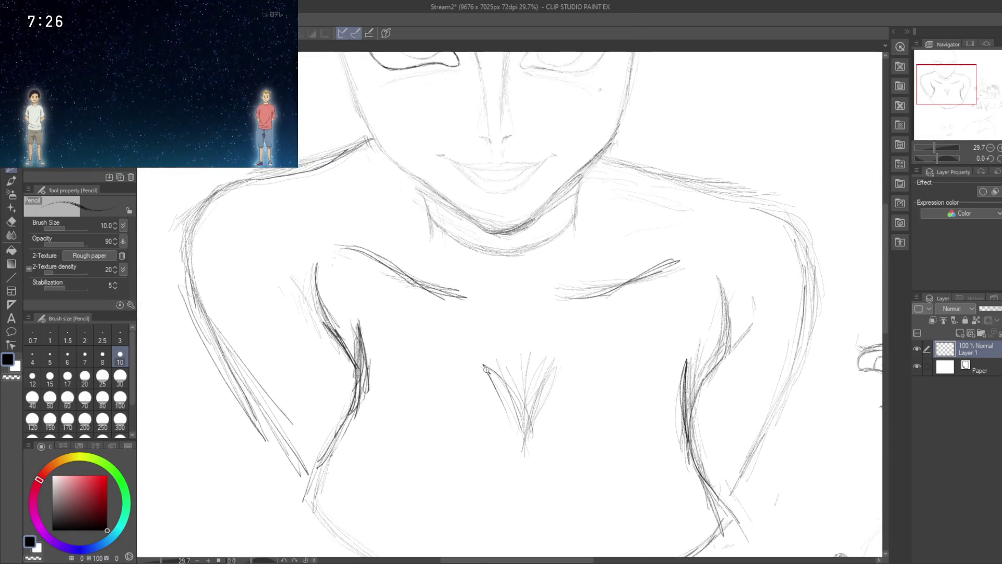
pyautogui.scroll(-1, 476, 371)
pyautogui.scroll(1, 483, 375)
pyautogui.scroll(1, 493, 376)
pyautogui.scroll(1, 504, 379)
pyautogui.scroll(1, 516, 381)
pyautogui.scroll(1, 519, 381)
# - Bring the face into view and draw a pencil stroke along the head's right edge
pyautogui.moveTo(526, 380)
pyautogui.mouseDown()
pyautogui.moveTo(549, 351)
pyautogui.moveTo(563, 418)
pyautogui.moveTo(563, 506)
pyautogui.mouseUp()
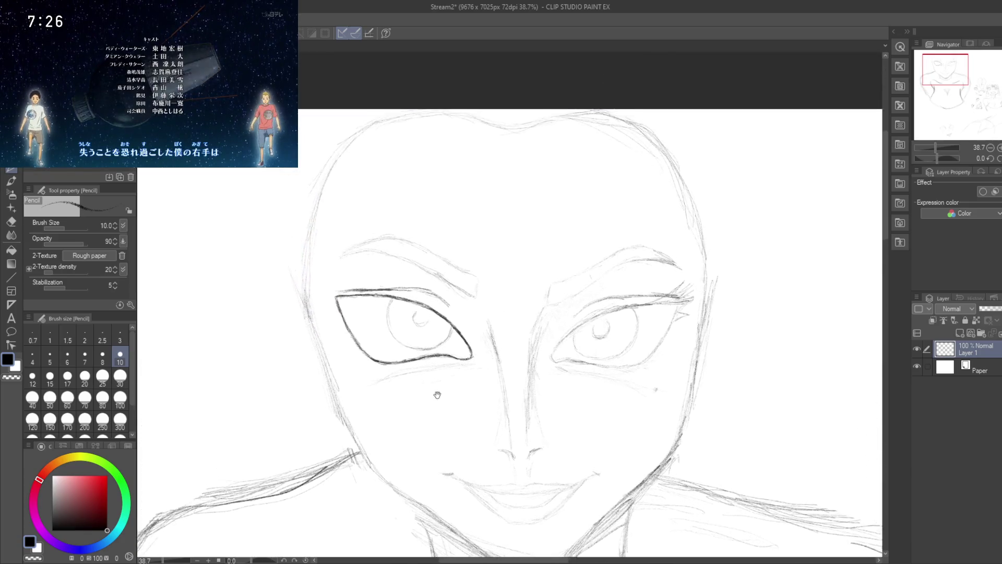
pyautogui.moveTo(294, 318); pyautogui.dragTo(295, 263)
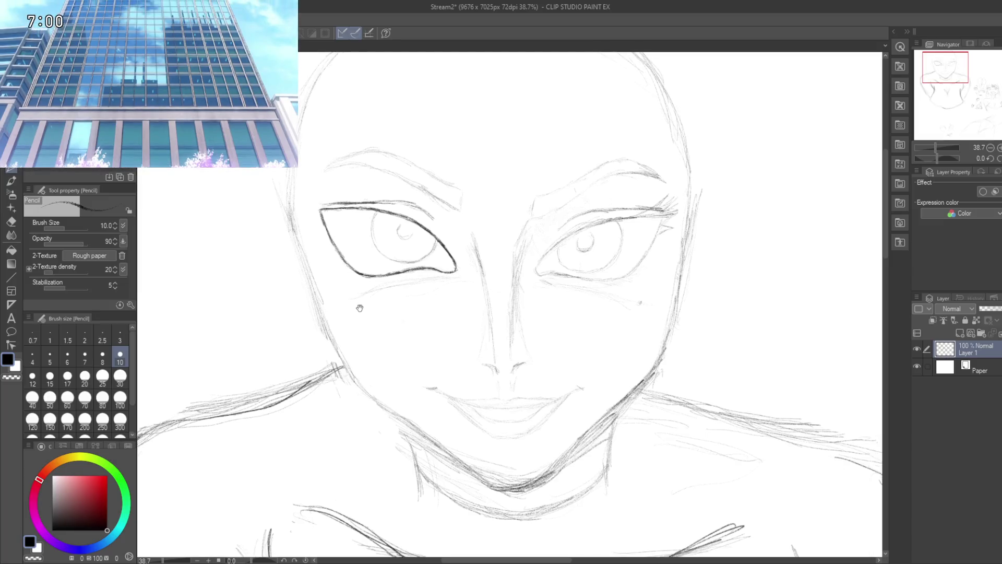
pyautogui.moveTo(351, 319); pyautogui.dragTo(333, 369)
pyautogui.moveTo(285, 197); pyautogui.dragTo(209, 175)
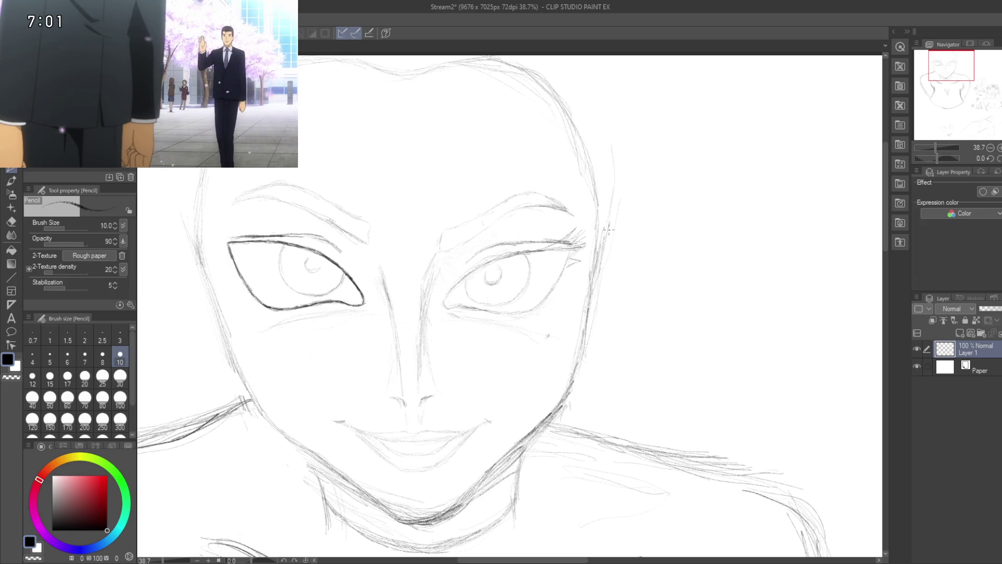
pyautogui.moveTo(621, 167); pyautogui.dragTo(617, 106)
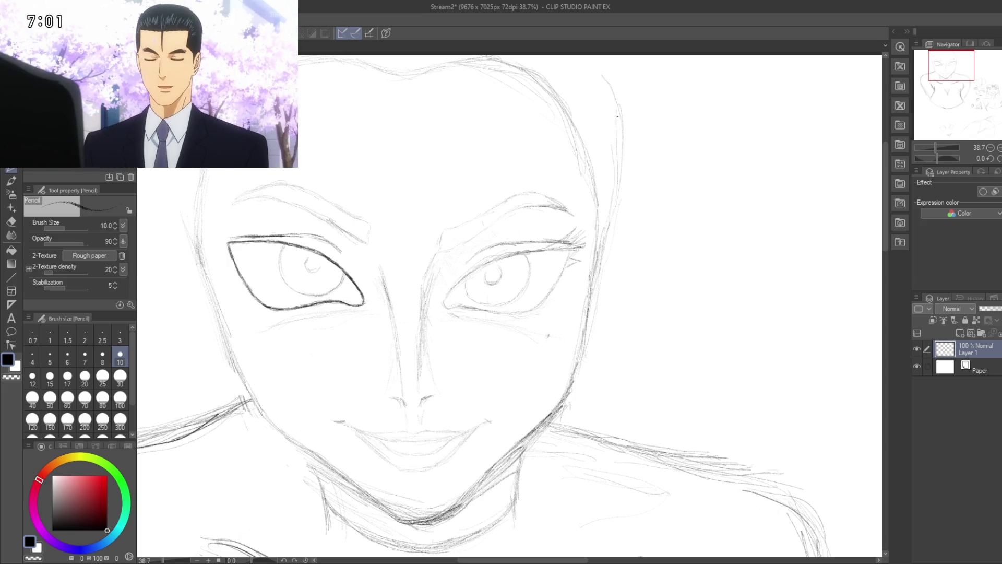
pyautogui.moveTo(595, 259)
pyautogui.mouseDown()
pyautogui.moveTo(622, 264)
pyautogui.moveTo(620, 275)
pyautogui.mouseUp()
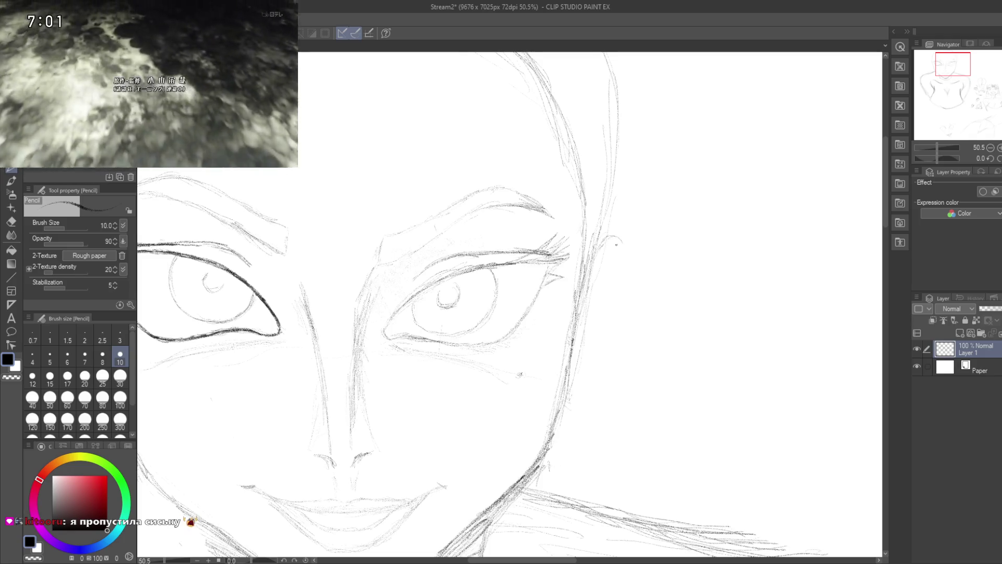
# - Draw the neck line right of the face, undo it and redraw it
pyautogui.moveTo(604, 267); pyautogui.dragTo(613, 212)
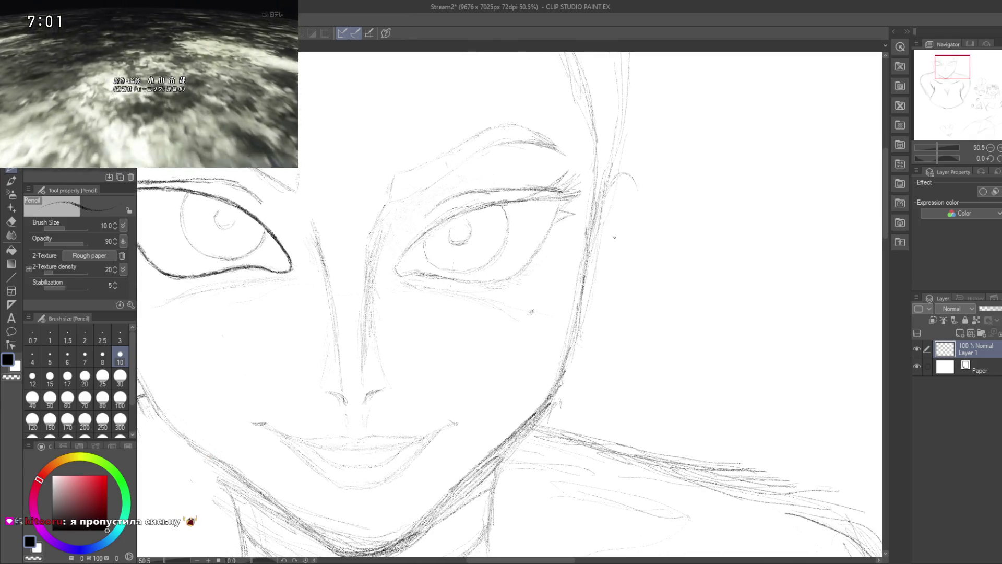
pyautogui.moveTo(619, 266); pyautogui.dragTo(628, 242)
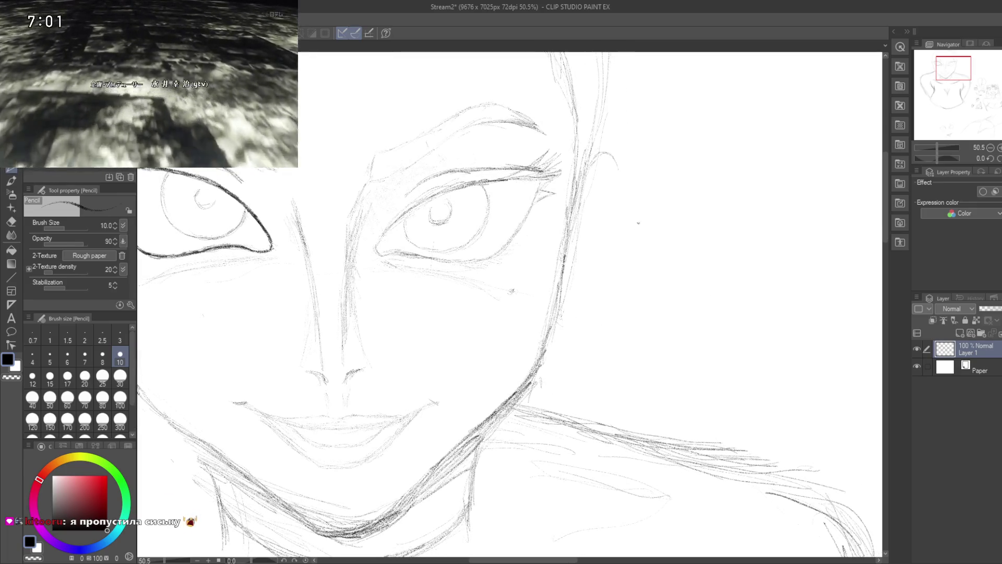
pyautogui.moveTo(604, 238); pyautogui.dragTo(613, 266)
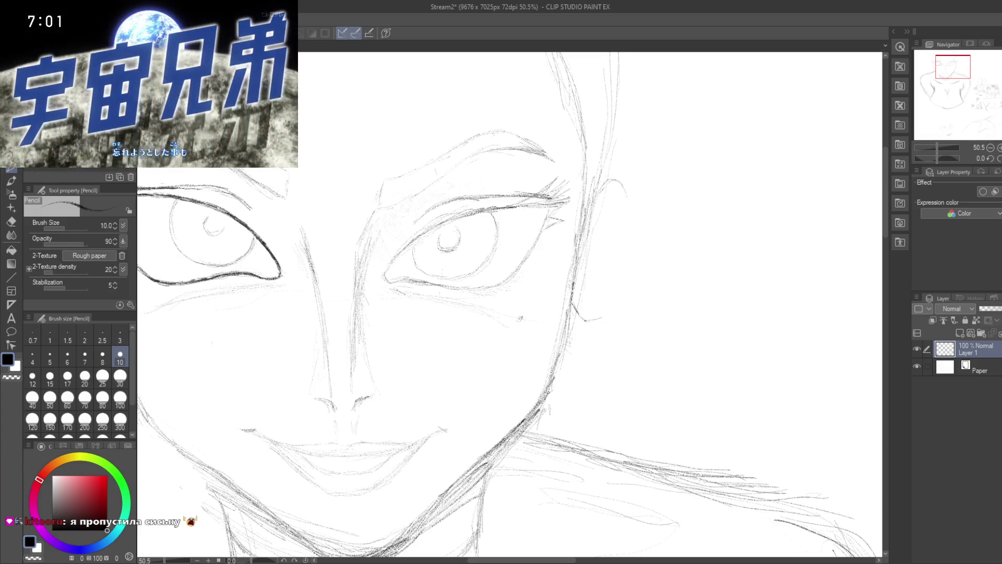
pyautogui.moveTo(574, 308); pyautogui.dragTo(624, 282)
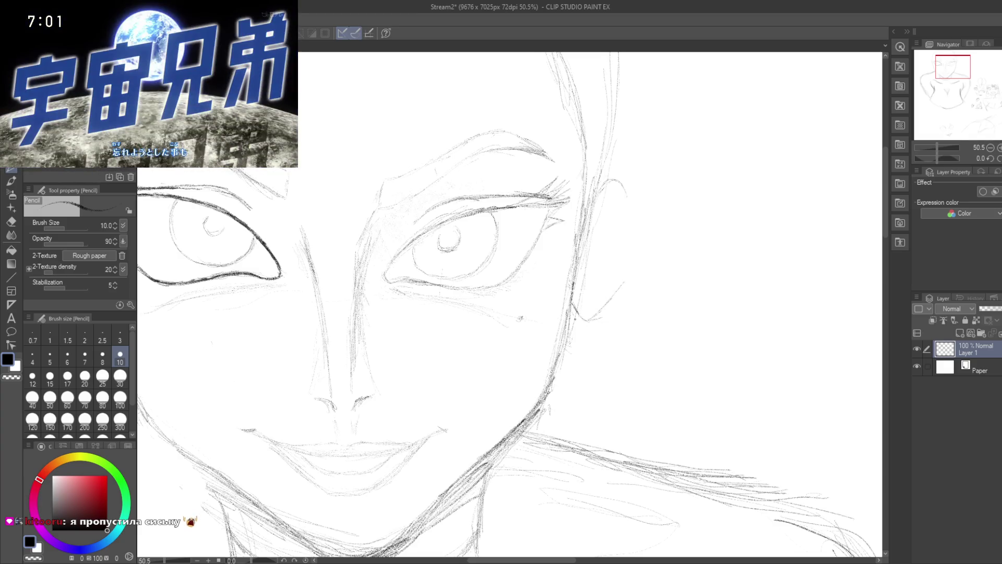
pyautogui.hotkey('ctrl', 'z')
pyautogui.moveTo(577, 311)
pyautogui.mouseDown()
pyautogui.moveTo(617, 288)
pyautogui.moveTo(632, 240)
pyautogui.mouseUp()
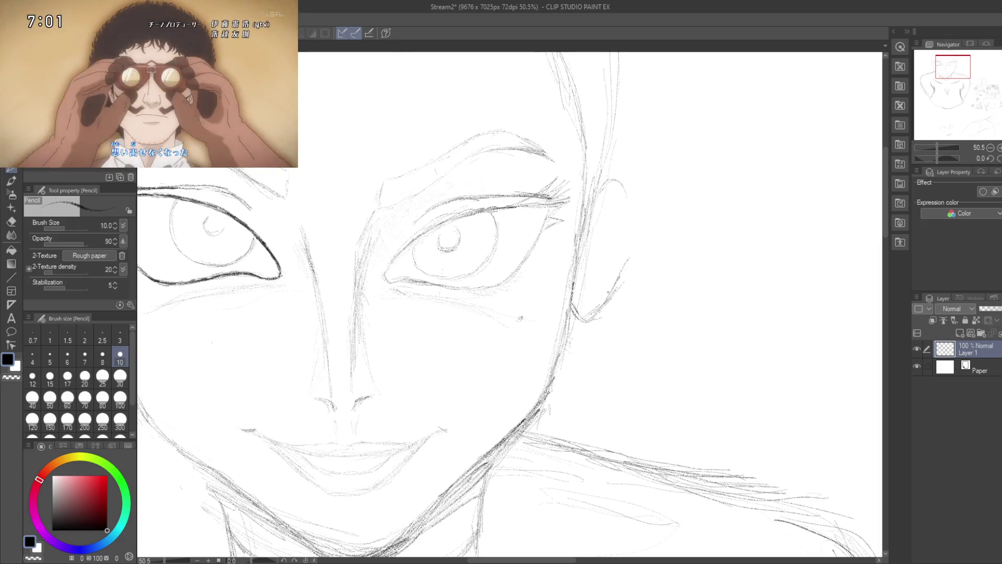
# - Draw the ear outline on the face's right side
pyautogui.moveTo(605, 180)
pyautogui.mouseDown()
pyautogui.moveTo(629, 246)
pyautogui.moveTo(593, 284)
pyautogui.mouseUp()
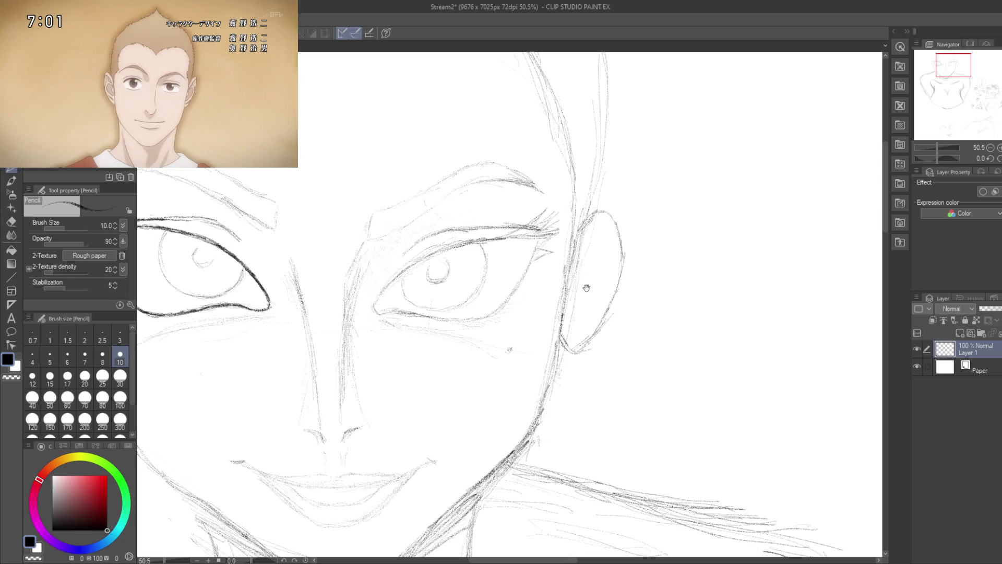
pyautogui.moveTo(585, 289); pyautogui.dragTo(601, 268)
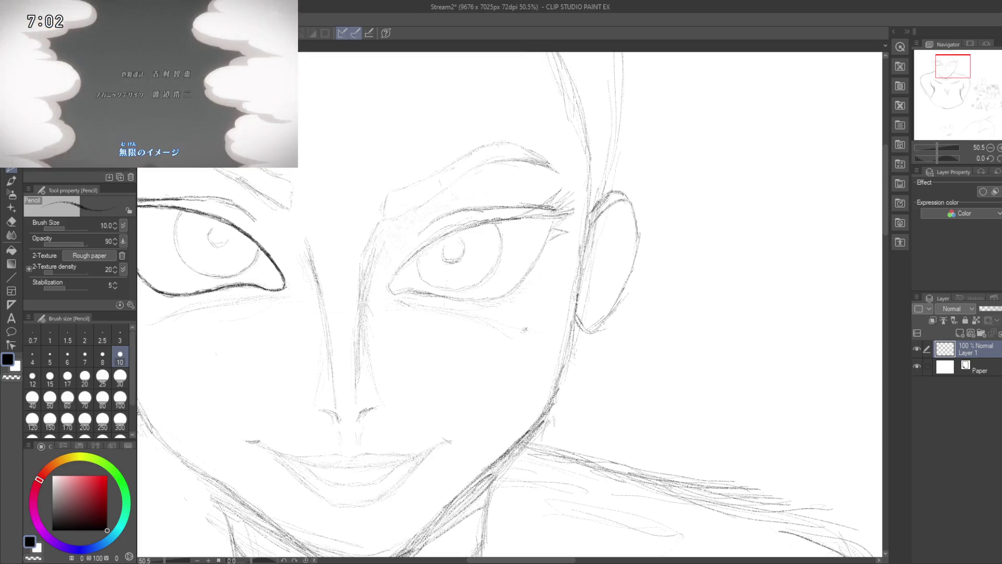
pyautogui.moveTo(510, 304); pyautogui.dragTo(514, 292)
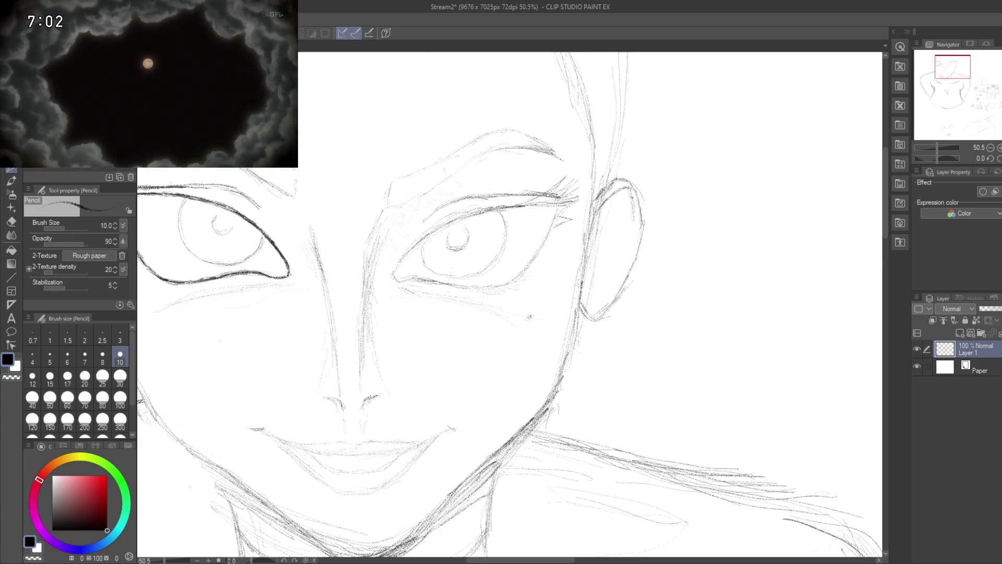
pyautogui.moveTo(606, 266); pyautogui.dragTo(618, 277)
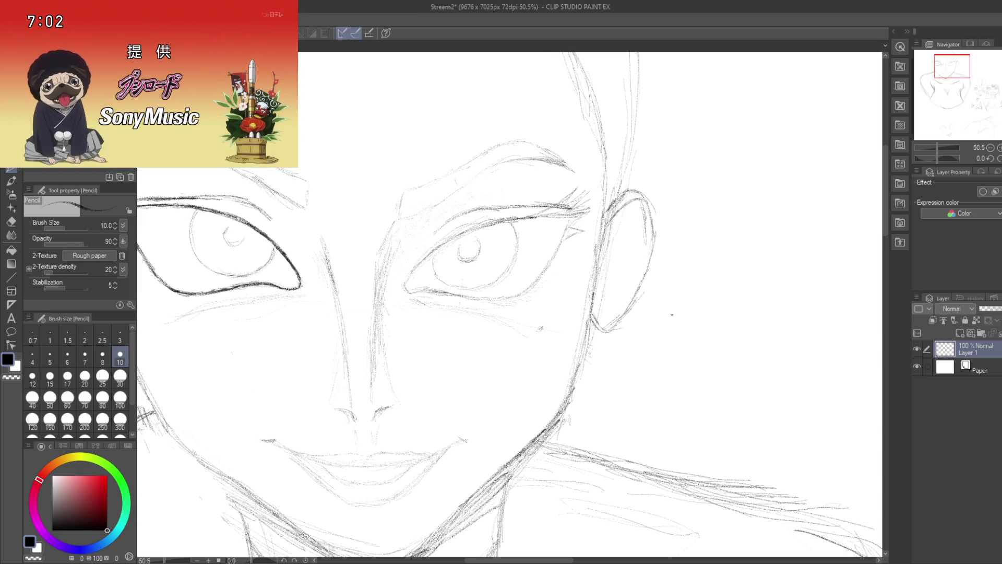
pyautogui.moveTo(676, 299); pyautogui.dragTo(709, 334)
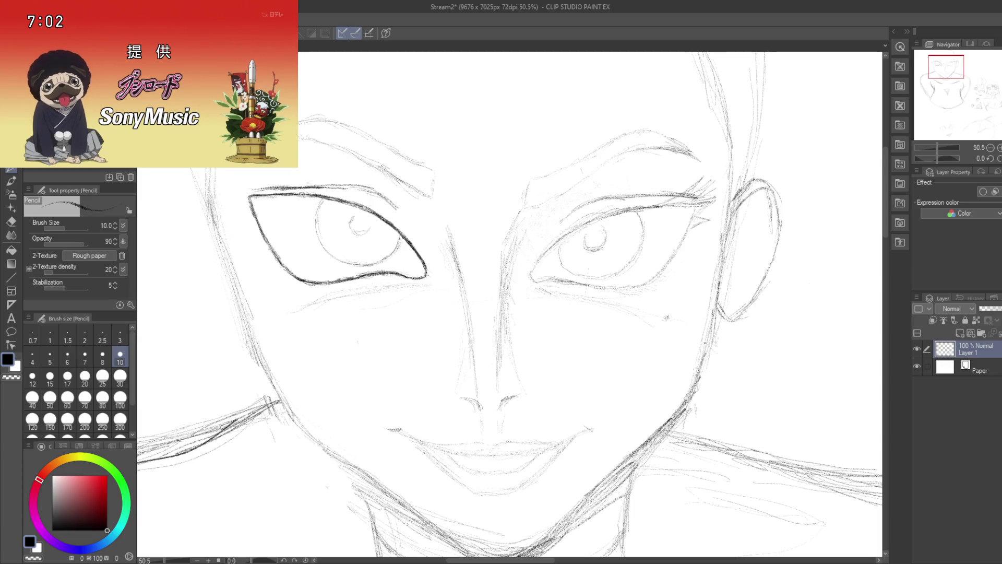
pyautogui.moveTo(707, 343)
pyautogui.mouseDown()
pyautogui.moveTo(687, 269)
pyautogui.moveTo(682, 291)
pyautogui.mouseUp()
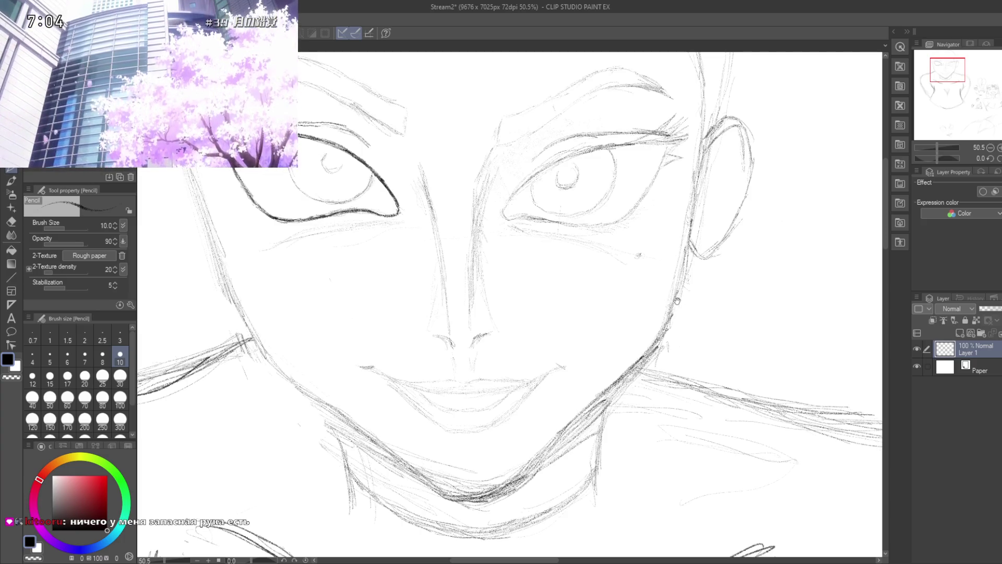
pyautogui.moveTo(714, 301)
pyautogui.mouseDown()
pyautogui.moveTo(666, 293)
pyautogui.moveTo(682, 344)
pyautogui.mouseUp()
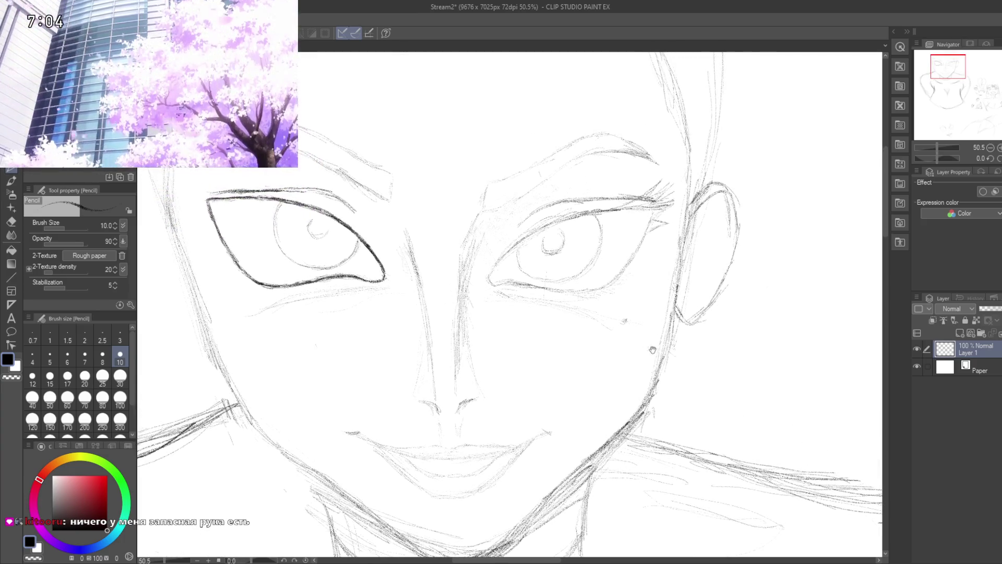
pyautogui.moveTo(453, 277); pyautogui.dragTo(730, 265)
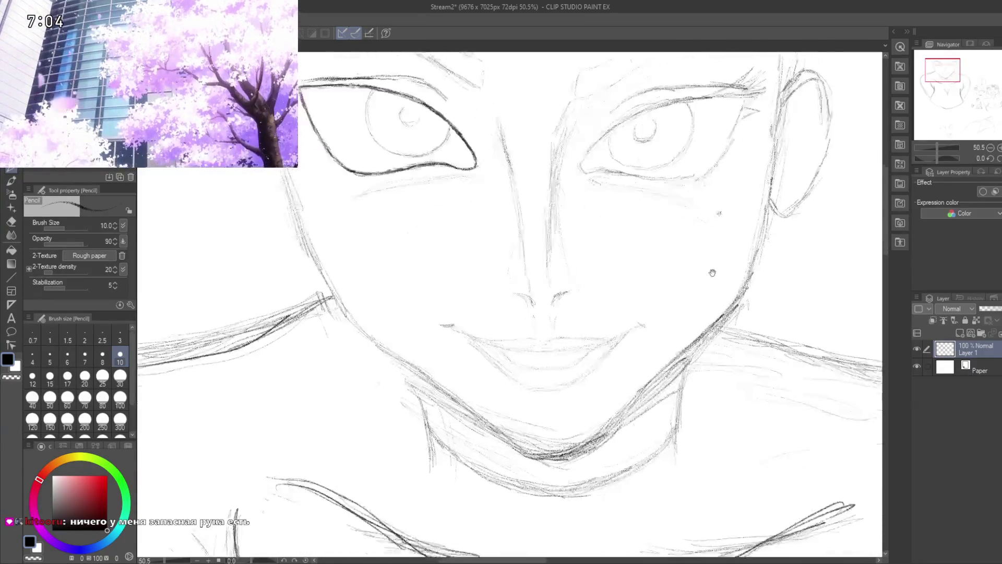
pyautogui.scroll(-4, 730, 265)
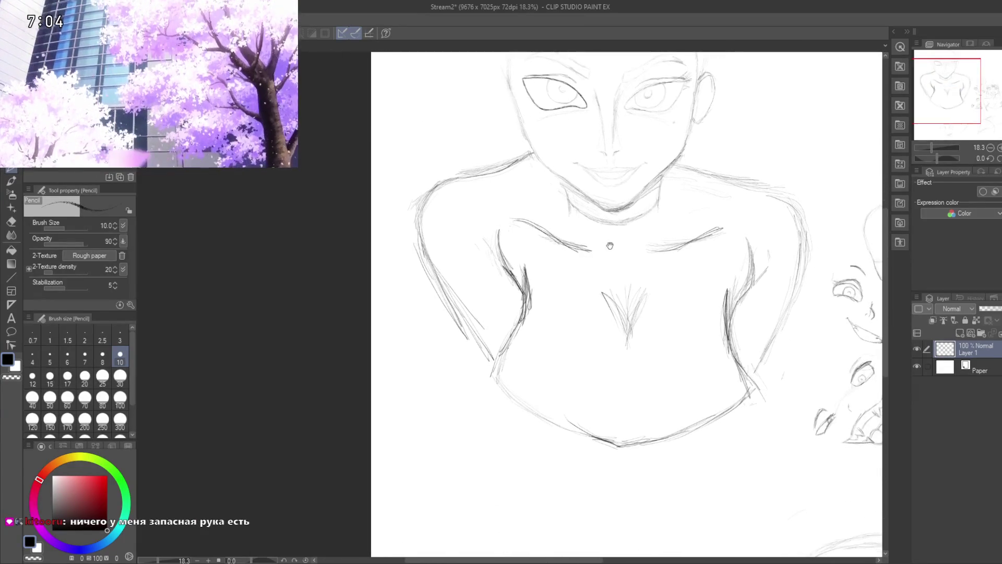
# - Zoom out and reposition the view on the face, shoulders and chest
pyautogui.moveTo(544, 222); pyautogui.dragTo(524, 285)
pyautogui.scroll(2, 493, 235)
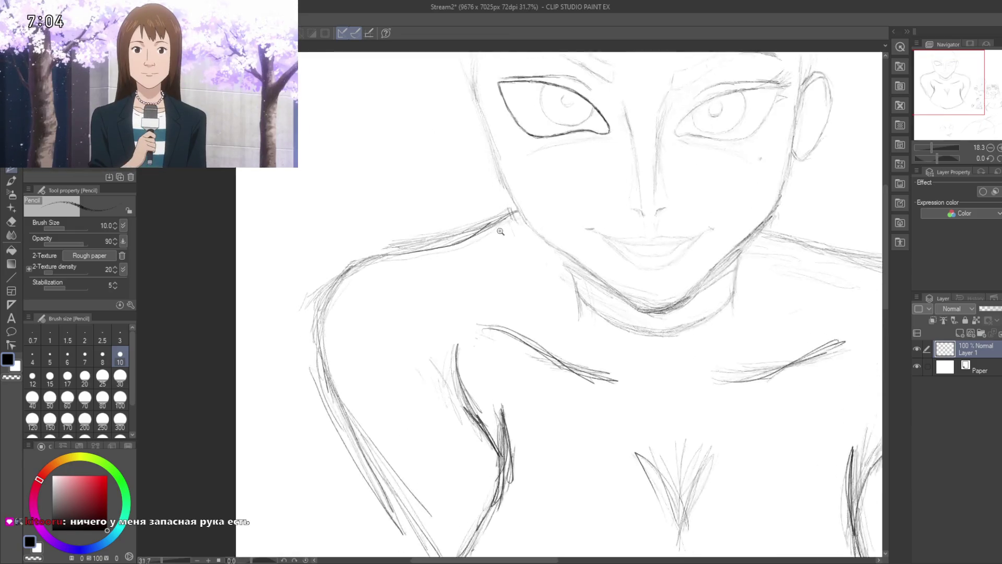
pyautogui.moveTo(493, 235); pyautogui.dragTo(402, 289)
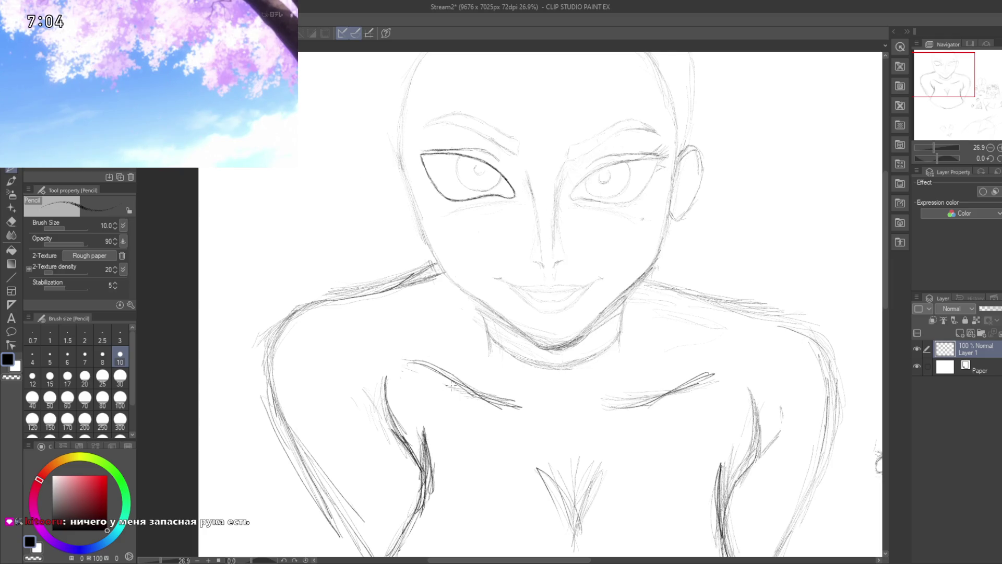
pyautogui.moveTo(423, 348)
pyautogui.mouseDown()
pyautogui.moveTo(423, 302)
pyautogui.moveTo(351, 234)
pyautogui.mouseUp()
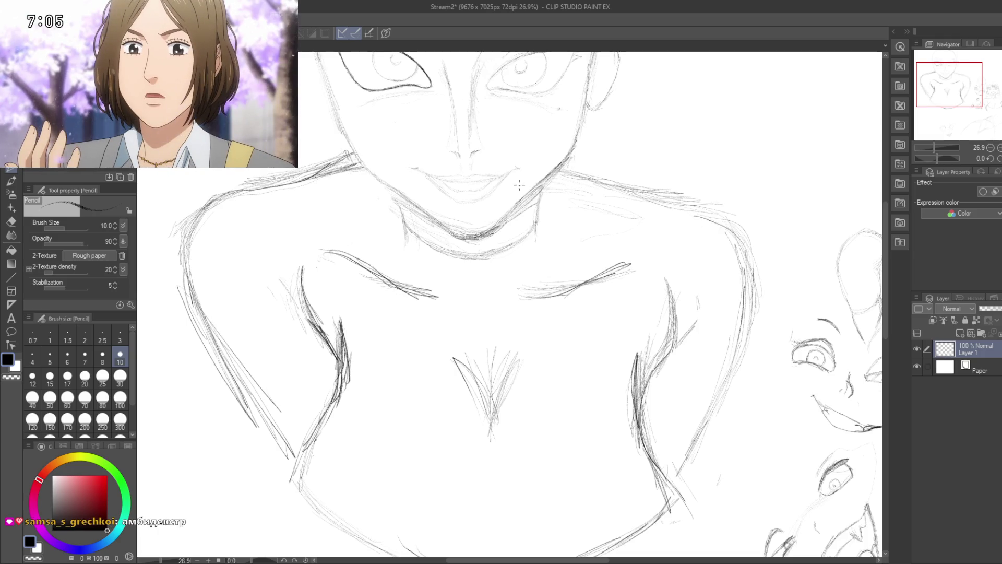
pyautogui.moveTo(543, 213)
pyautogui.mouseDown()
pyautogui.moveTo(520, 239)
pyautogui.moveTo(522, 203)
pyautogui.mouseUp()
pyautogui.moveTo(299, 231)
pyautogui.mouseDown()
pyautogui.moveTo(391, 281)
pyautogui.moveTo(343, 249)
pyautogui.mouseUp()
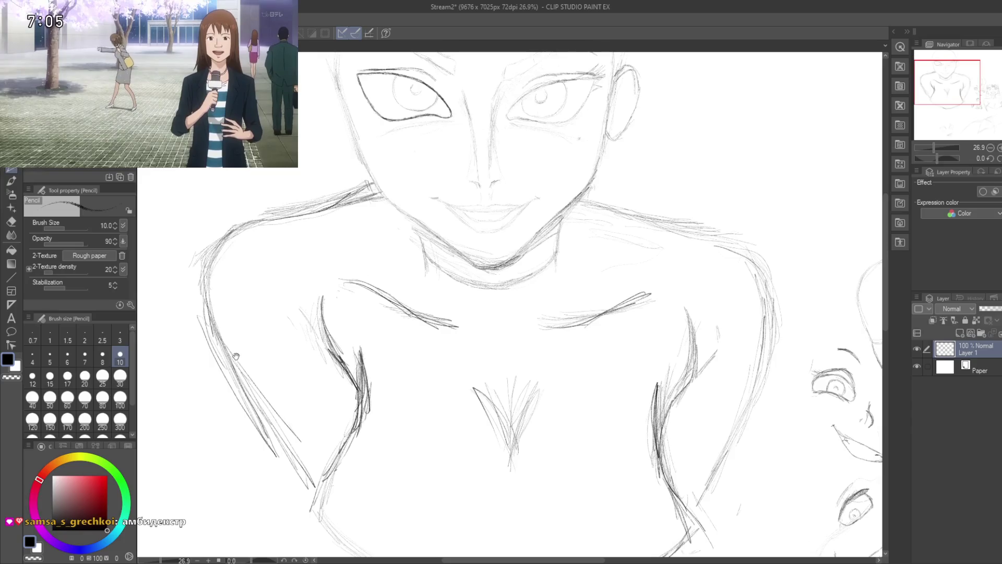
pyautogui.moveTo(280, 231)
pyautogui.mouseDown()
pyautogui.moveTo(315, 190)
pyautogui.moveTo(316, 263)
pyautogui.mouseUp()
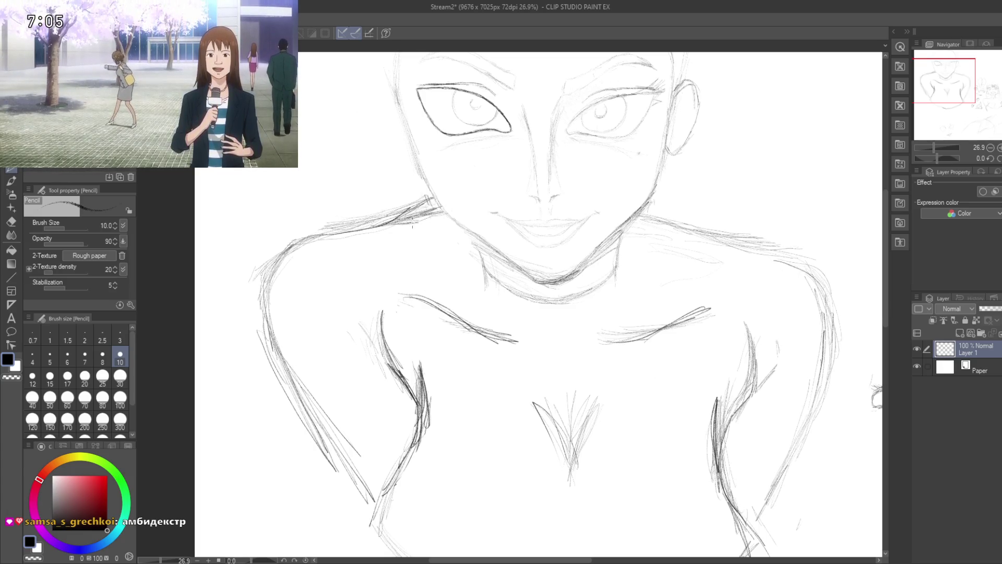
pyautogui.moveTo(345, 257); pyautogui.dragTo(342, 280)
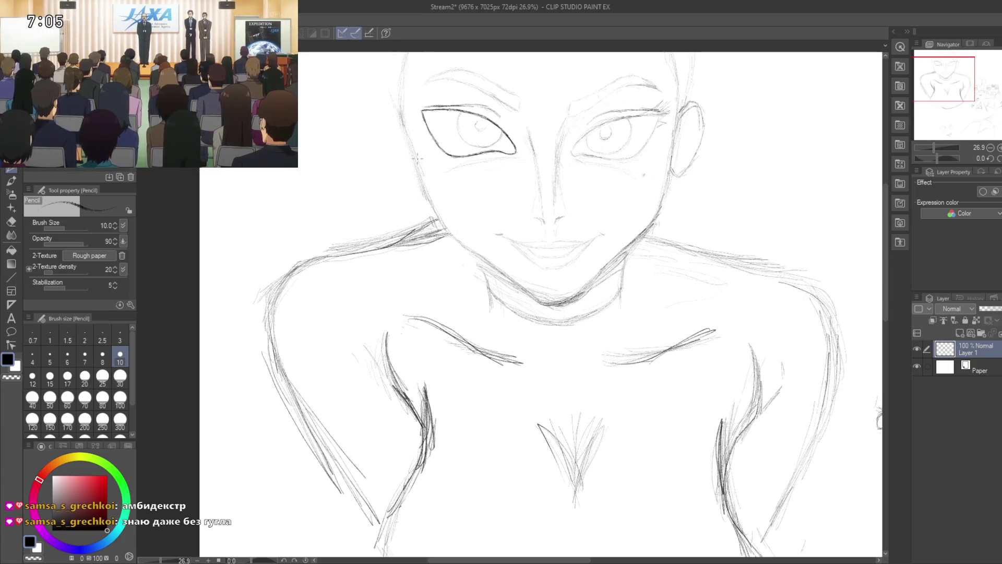
# - Add a vertical pencil stroke darkening the central cleavage line
pyautogui.click(135, 154)
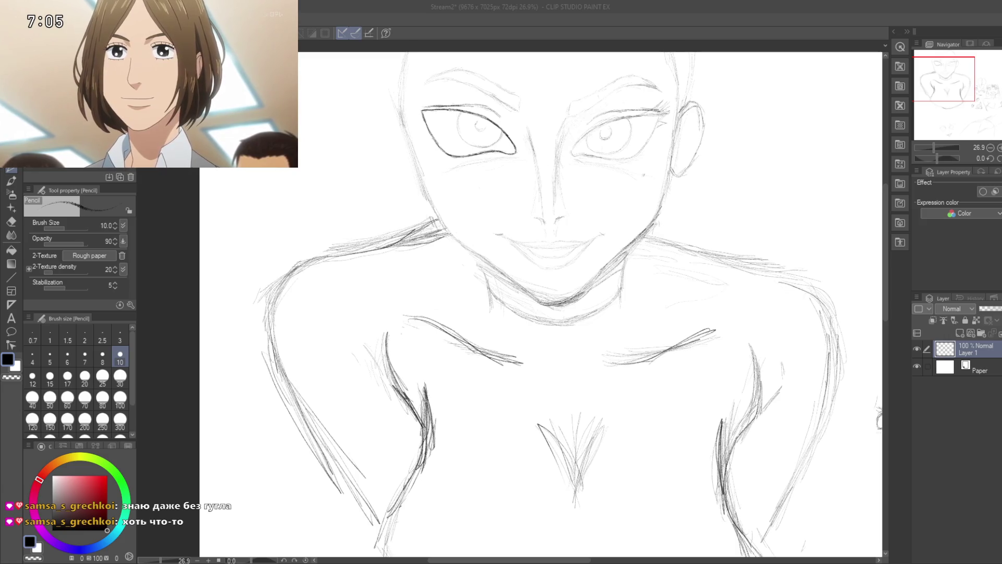
pyautogui.click(557, 437)
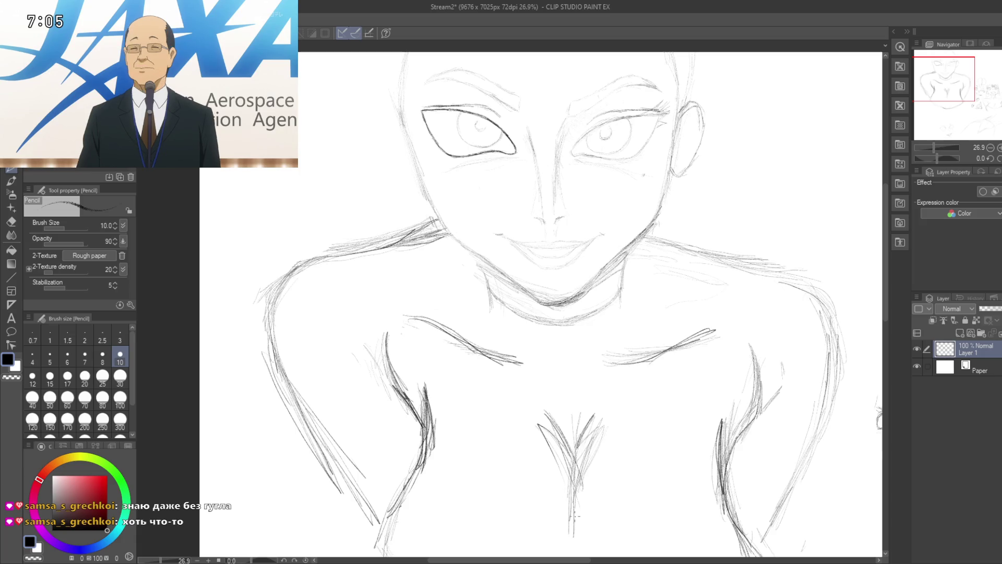
pyautogui.moveTo(570, 485); pyautogui.dragTo(571, 546)
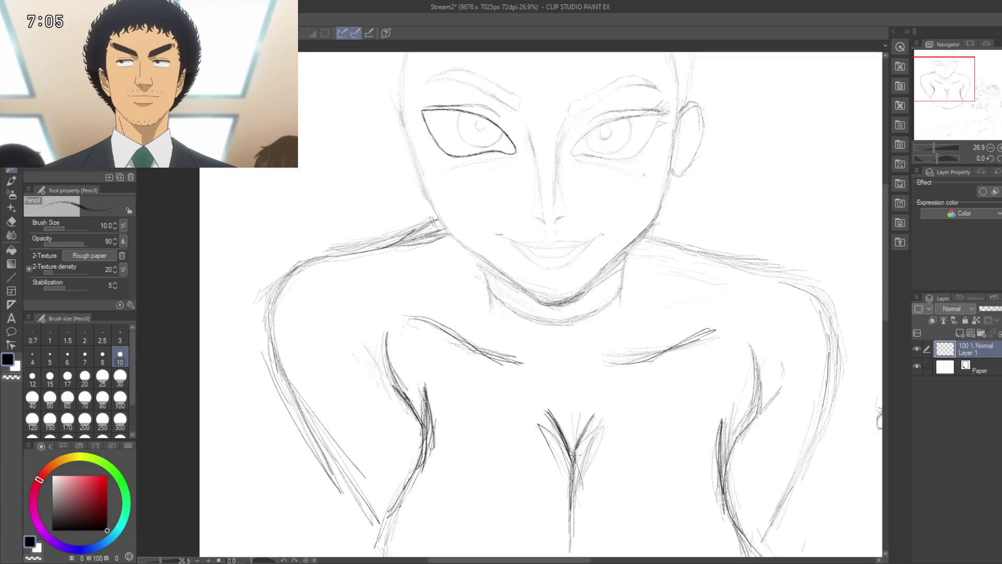
pyautogui.moveTo(543, 368)
pyautogui.mouseDown()
pyautogui.moveTo(550, 381)
pyautogui.moveTo(536, 397)
pyautogui.moveTo(552, 371)
pyautogui.moveTo(539, 359)
pyautogui.moveTo(563, 389)
pyautogui.mouseUp()
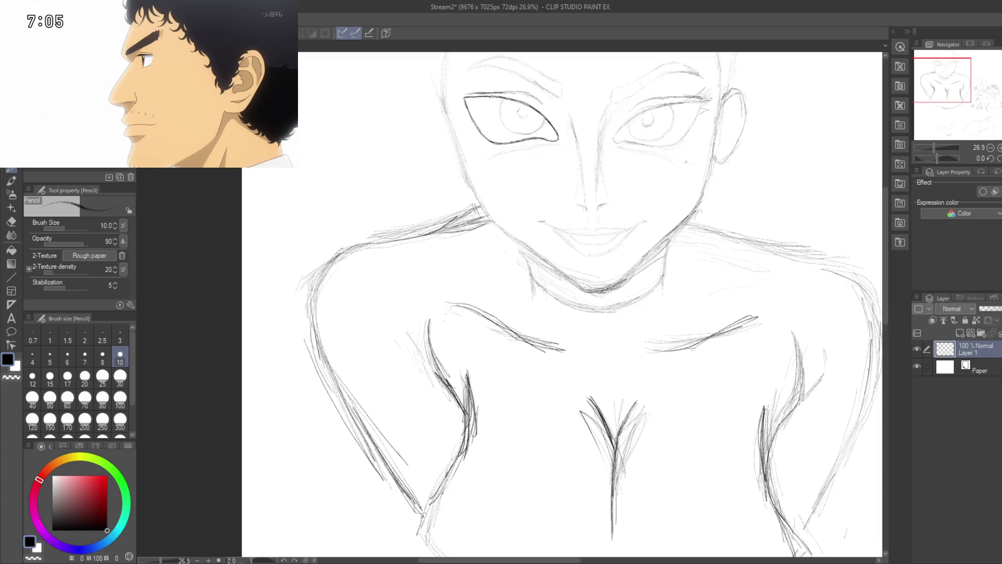
pyautogui.moveTo(400, 498); pyautogui.dragTo(427, 440)
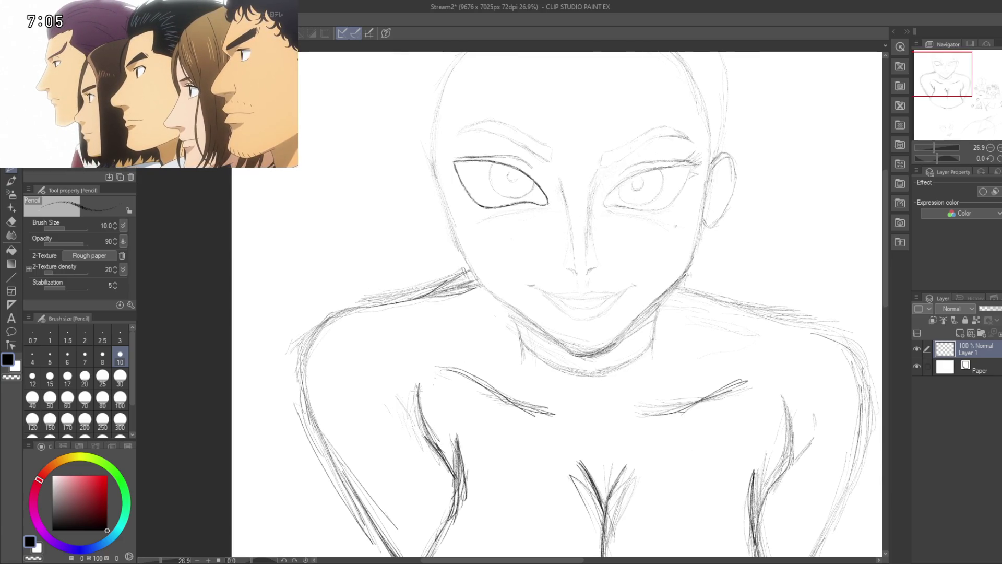
# - Draw a curved hair strand from the forehead down past the left eye
pyautogui.scroll(2, 416, 426)
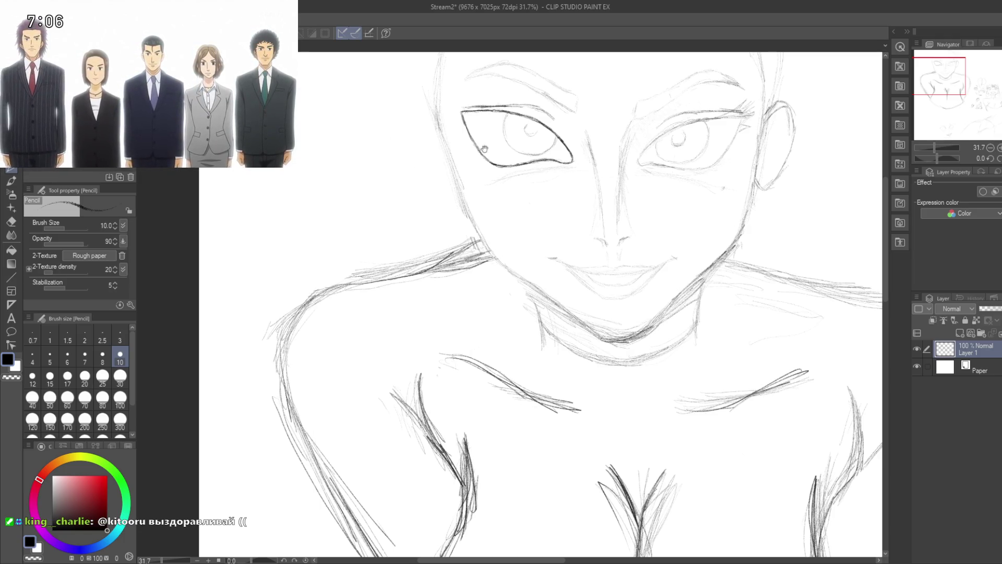
pyautogui.moveTo(461, 306)
pyautogui.mouseDown()
pyautogui.moveTo(294, 241)
pyautogui.moveTo(313, 317)
pyautogui.moveTo(340, 338)
pyautogui.mouseUp()
pyautogui.moveTo(315, 253)
pyautogui.mouseDown()
pyautogui.moveTo(307, 326)
pyautogui.moveTo(414, 231)
pyautogui.mouseUp()
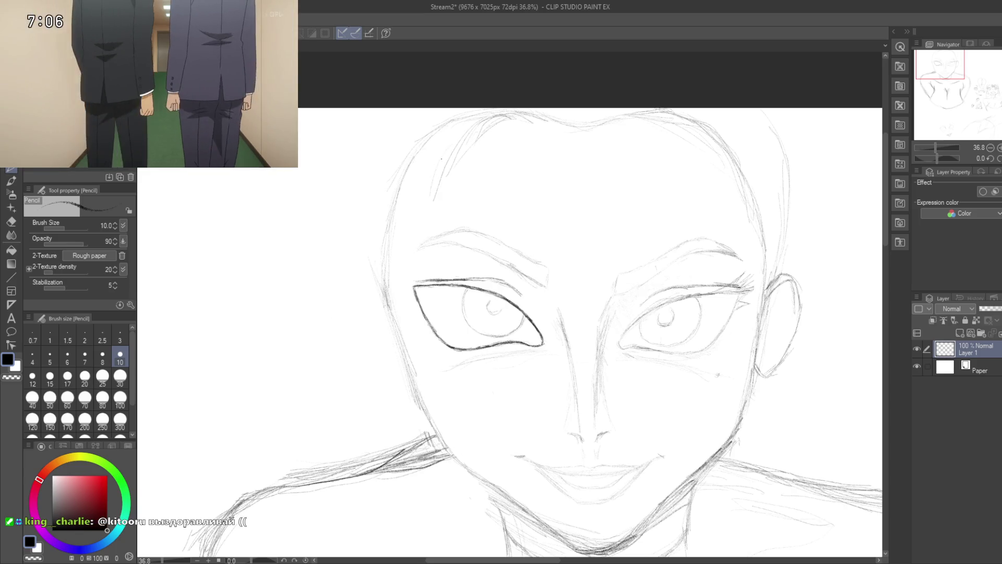
pyautogui.moveTo(443, 156); pyautogui.dragTo(423, 230)
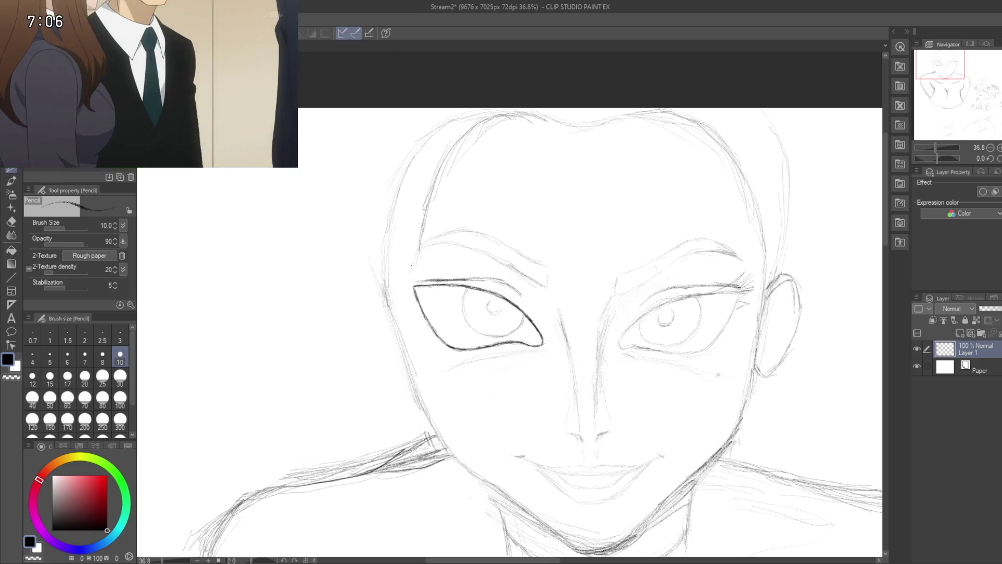
pyautogui.moveTo(407, 285); pyautogui.dragTo(347, 324)
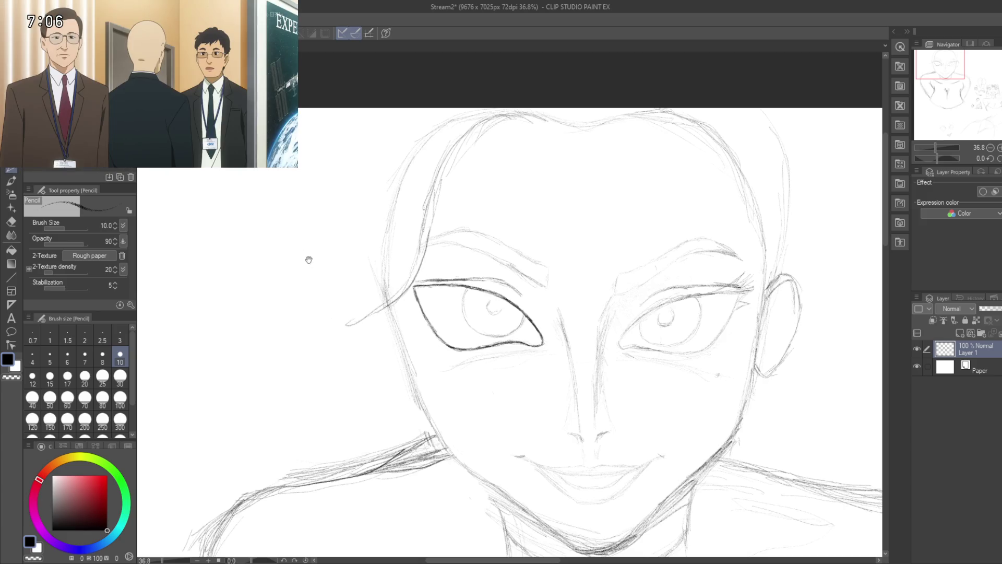
pyautogui.moveTo(308, 259)
pyautogui.mouseDown()
pyautogui.moveTo(346, 235)
pyautogui.moveTo(331, 251)
pyautogui.mouseUp()
pyautogui.moveTo(365, 315)
pyautogui.mouseDown()
pyautogui.moveTo(335, 324)
pyautogui.moveTo(385, 288)
pyautogui.mouseUp()
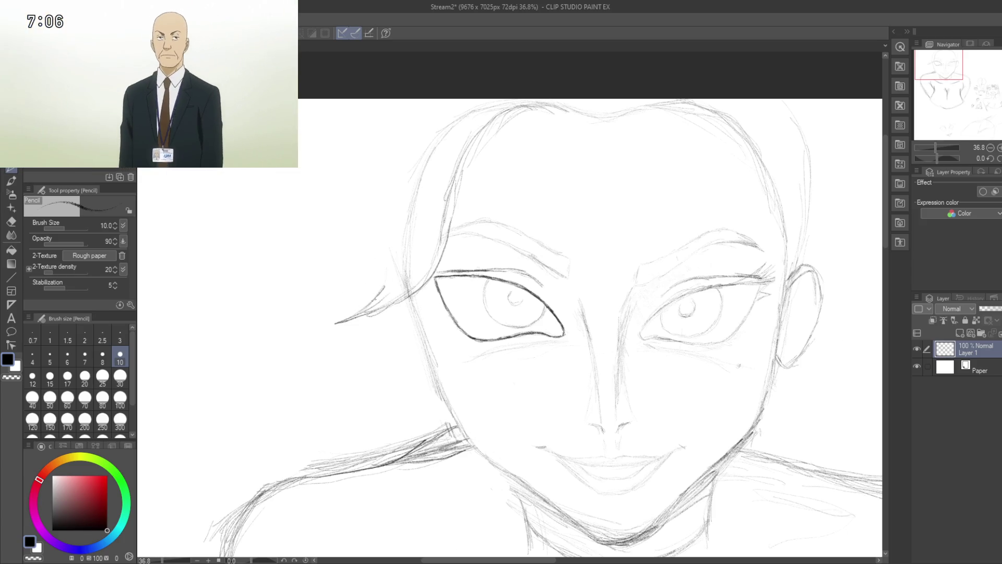
# - Pan across the face down to the chin, chest and shoulders
pyautogui.moveTo(489, 230)
pyautogui.mouseDown()
pyautogui.moveTo(361, 186)
pyautogui.moveTo(305, 273)
pyautogui.mouseUp()
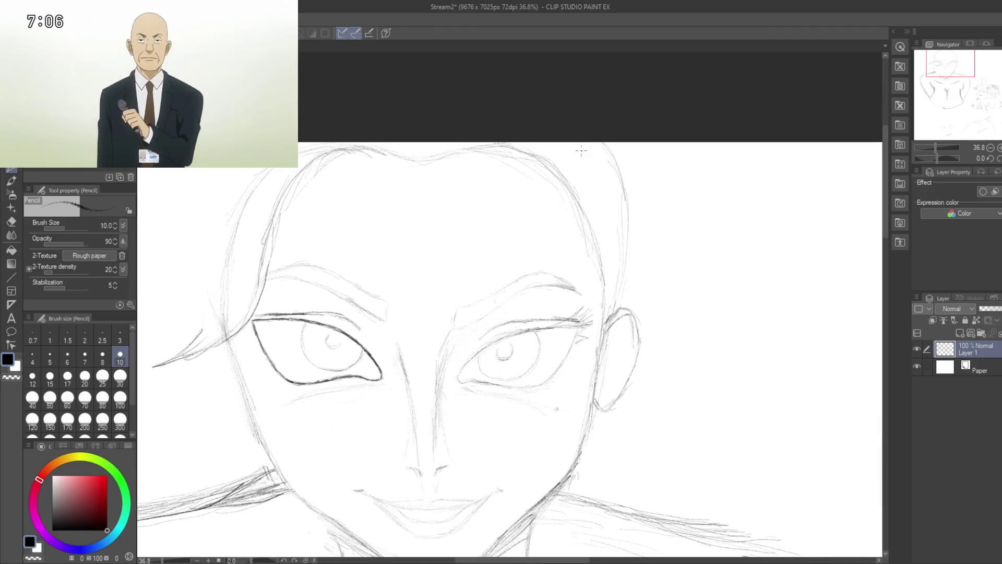
pyautogui.moveTo(586, 254); pyautogui.dragTo(577, 172)
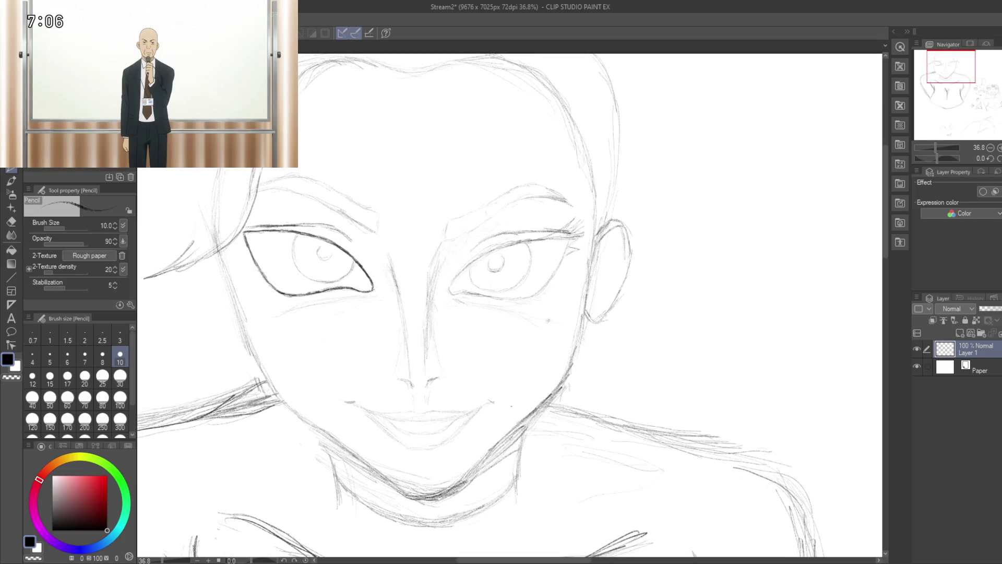
pyautogui.moveTo(511, 405); pyautogui.dragTo(576, 313)
pyautogui.moveTo(552, 354)
pyautogui.mouseDown()
pyautogui.moveTo(564, 308)
pyautogui.moveTo(504, 355)
pyautogui.mouseUp()
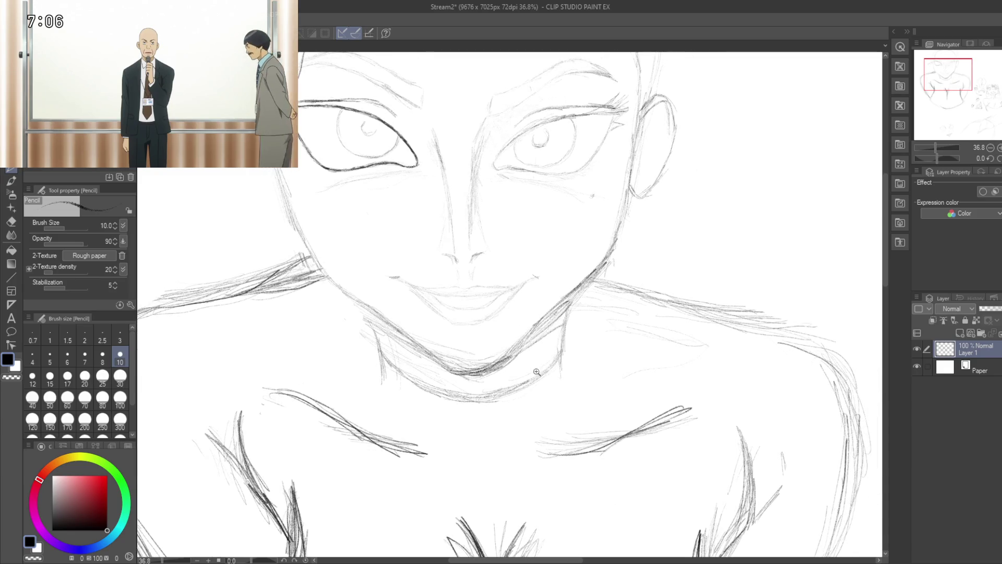
pyautogui.moveTo(552, 394); pyautogui.dragTo(569, 270)
pyautogui.moveTo(572, 347)
pyautogui.mouseDown()
pyautogui.moveTo(510, 365)
pyautogui.moveTo(532, 321)
pyautogui.moveTo(504, 349)
pyautogui.mouseUp()
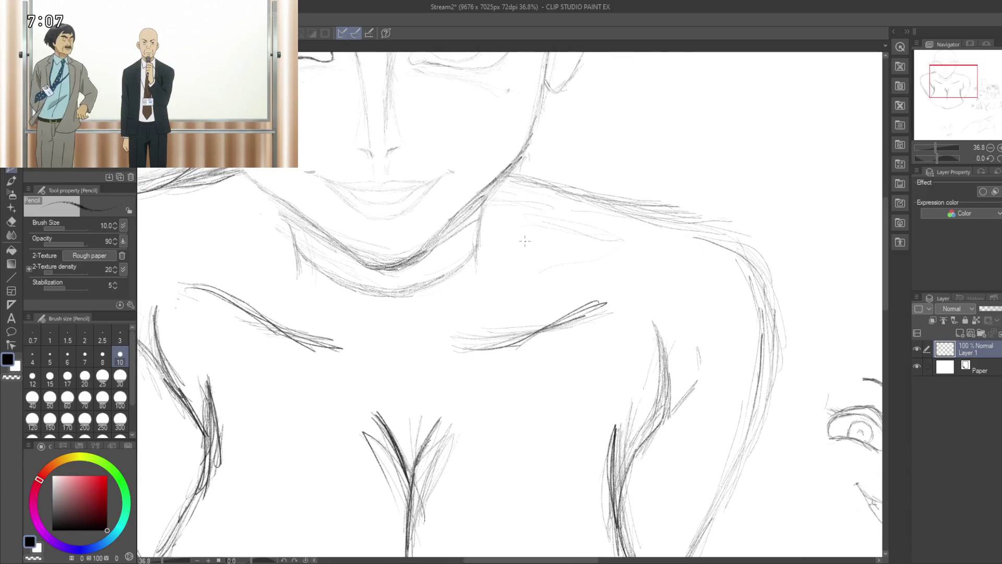
# - Add two short pencil strokes darkening the left collarbone line
pyautogui.moveTo(516, 231)
pyautogui.mouseDown()
pyautogui.moveTo(502, 347)
pyautogui.moveTo(519, 350)
pyautogui.mouseUp()
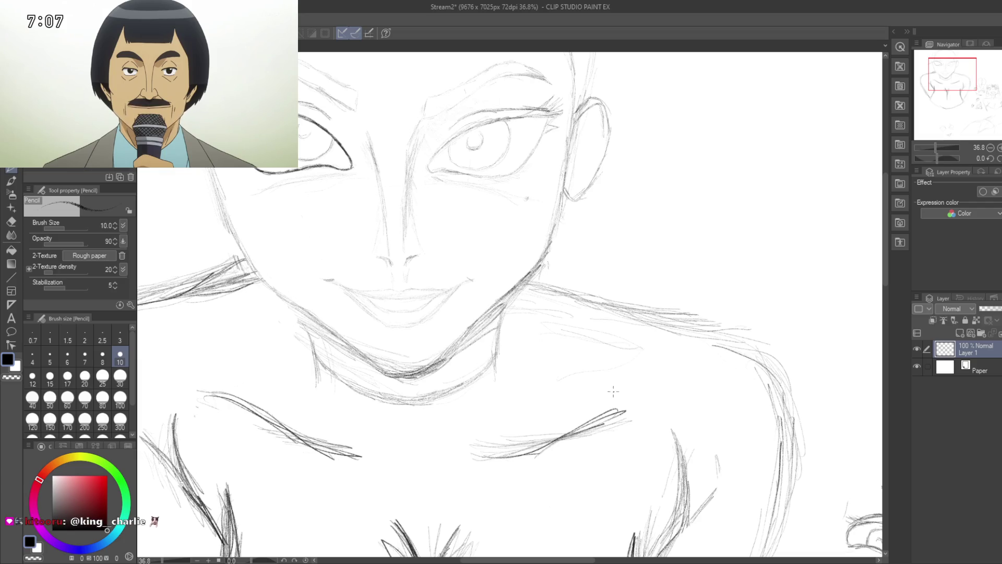
pyautogui.moveTo(493, 448); pyautogui.dragTo(545, 382)
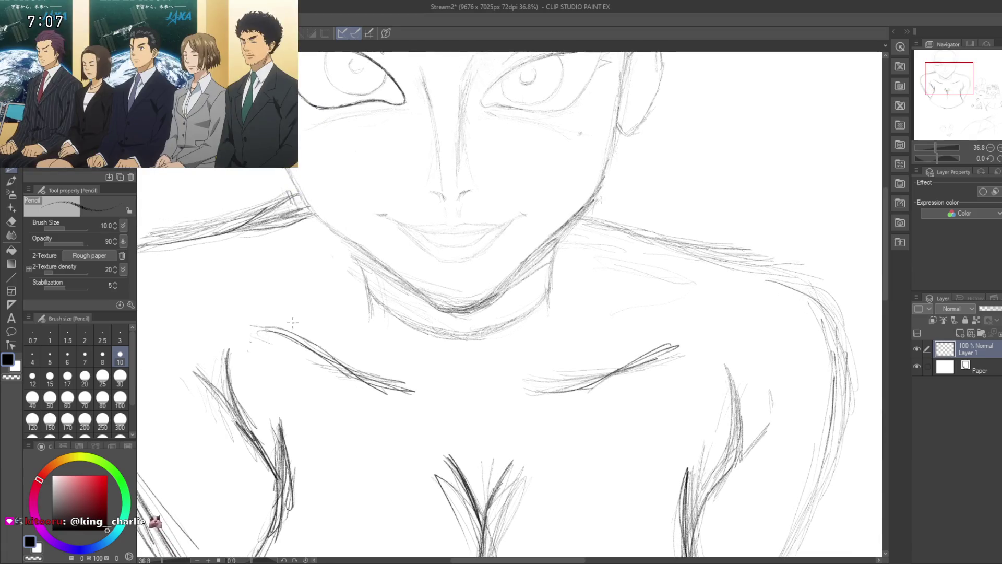
pyautogui.moveTo(259, 329)
pyautogui.mouseDown()
pyautogui.moveTo(302, 335)
pyautogui.moveTo(349, 374)
pyautogui.moveTo(405, 390)
pyautogui.mouseUp()
pyautogui.moveTo(340, 365); pyautogui.dragTo(396, 393)
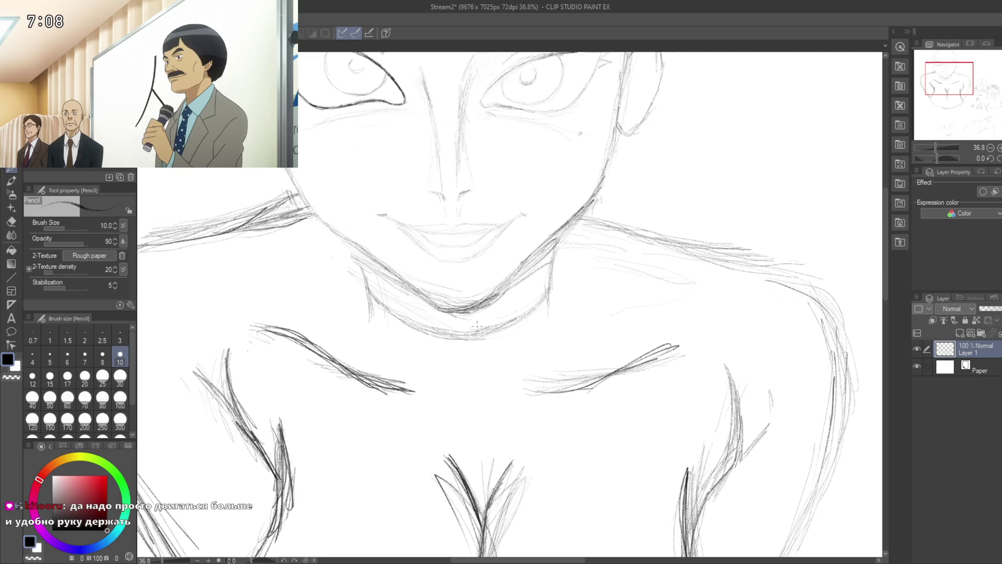
# - Draw a small 人-shaped mark right of the head, redrawing one stroke, plus a faint wavy curve
pyautogui.scroll(-1, 700, 223)
pyautogui.scroll(-2, 696, 220)
pyautogui.scroll(-2, 693, 214)
pyautogui.scroll(-1, 689, 210)
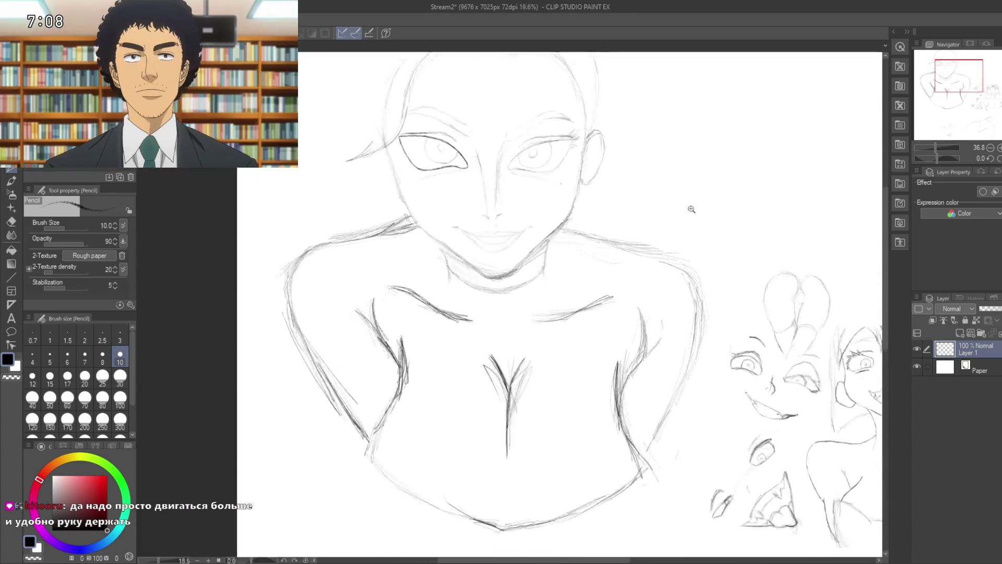
pyautogui.scroll(1, 689, 210)
pyautogui.scroll(1, 697, 153)
pyautogui.moveTo(702, 126); pyautogui.dragTo(677, 183)
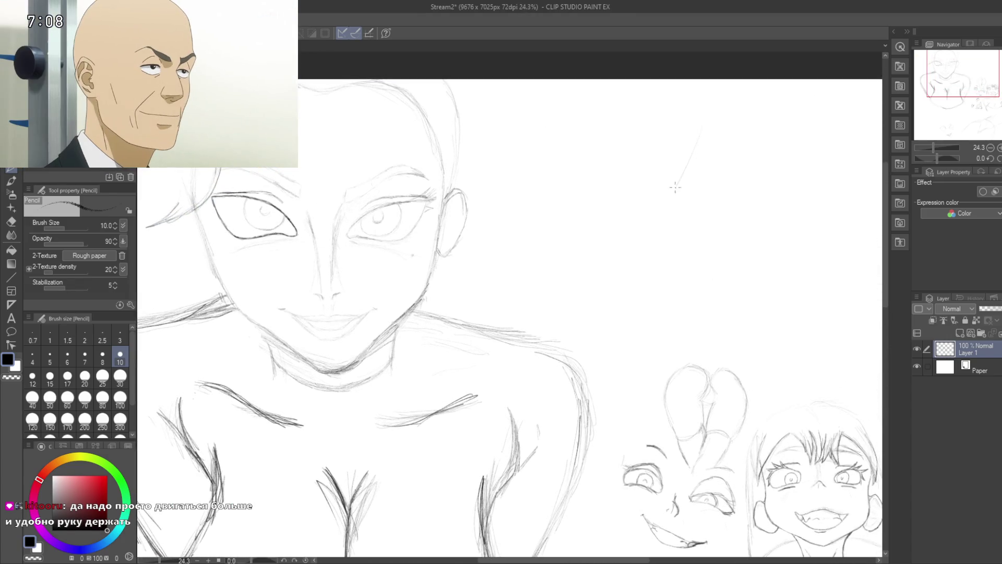
pyautogui.hotkey('ctrl', 'z')
pyautogui.moveTo(709, 125)
pyautogui.mouseDown()
pyautogui.moveTo(680, 180)
pyautogui.moveTo(717, 242)
pyautogui.mouseUp()
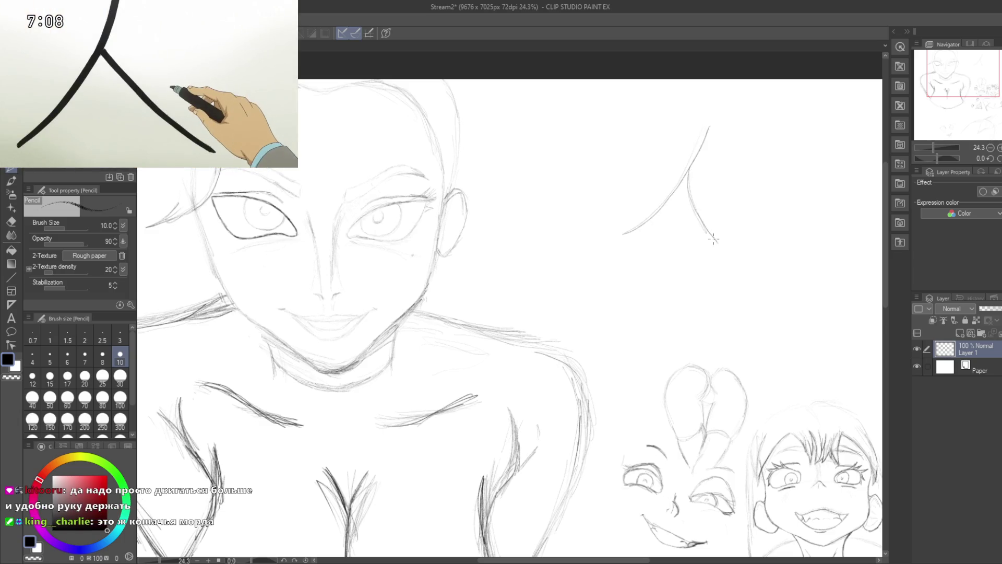
pyautogui.moveTo(432, 309)
pyautogui.mouseDown()
pyautogui.moveTo(426, 293)
pyautogui.moveTo(478, 304)
pyautogui.mouseUp()
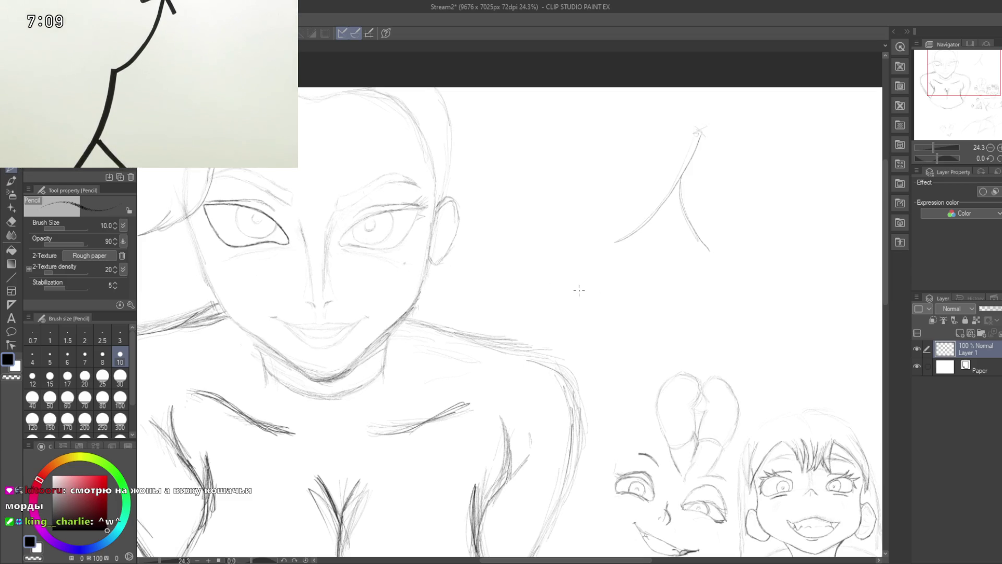
pyautogui.moveTo(576, 296)
pyautogui.mouseDown()
pyautogui.moveTo(600, 326)
pyautogui.moveTo(648, 313)
pyautogui.mouseUp()
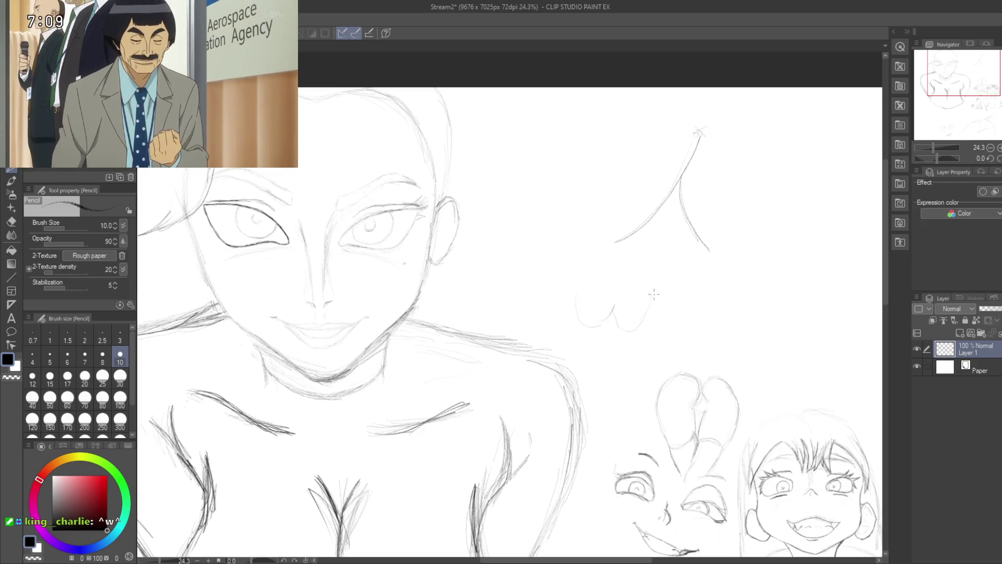
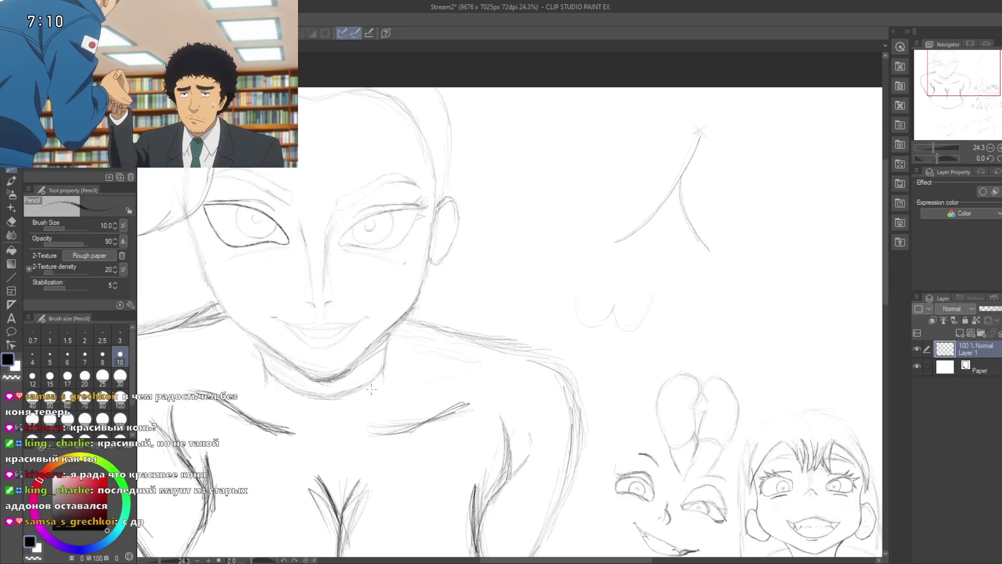
# - Pan the view onto the face and chest, then zoom from 24.3% to 34.5% on the face
pyautogui.moveTo(365, 404); pyautogui.dragTo(390, 365)
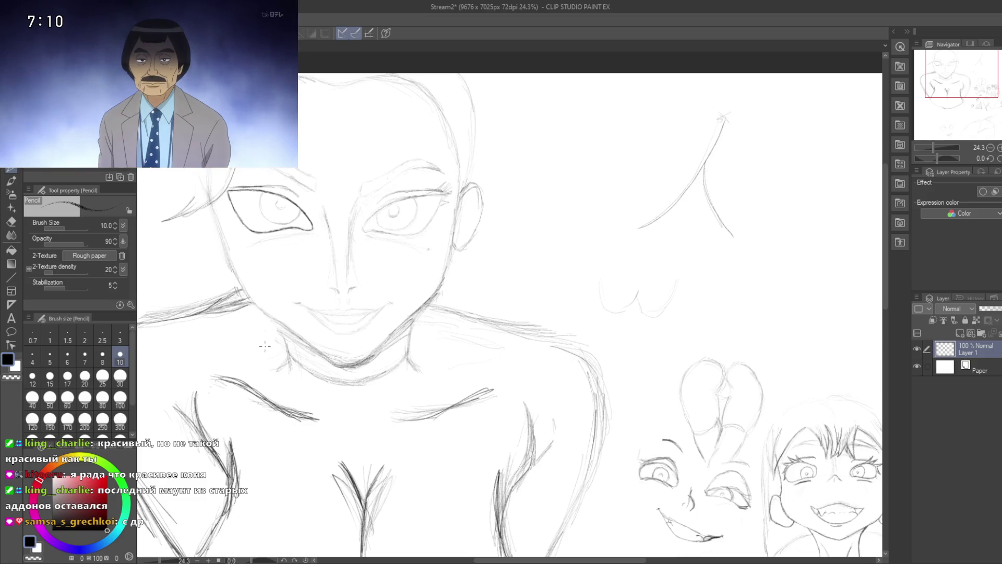
pyautogui.moveTo(267, 350); pyautogui.dragTo(288, 302)
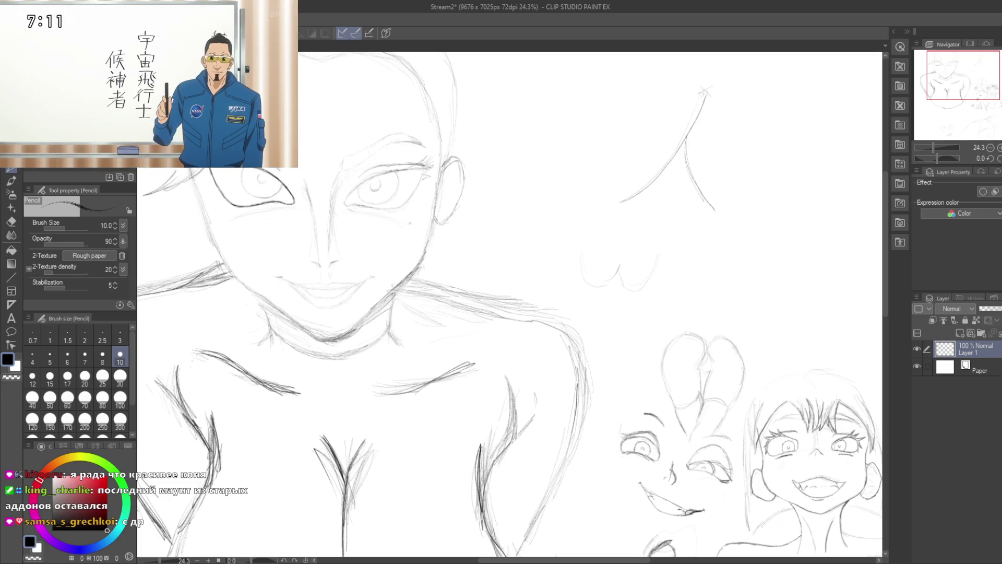
pyautogui.moveTo(394, 287); pyautogui.dragTo(435, 254)
pyautogui.moveTo(288, 270); pyautogui.dragTo(292, 252)
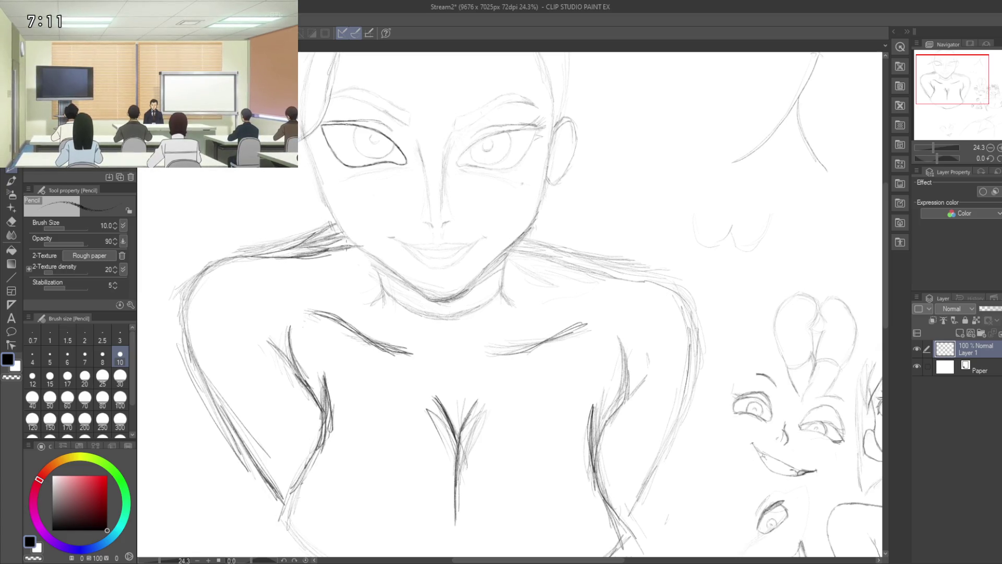
pyautogui.moveTo(345, 248); pyautogui.dragTo(299, 284)
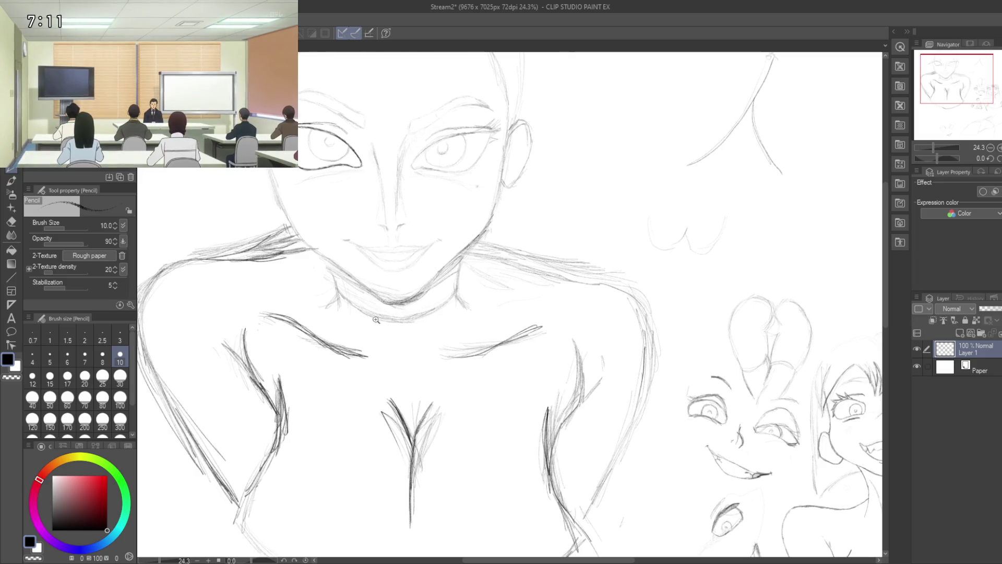
pyautogui.moveTo(378, 317); pyautogui.dragTo(418, 421)
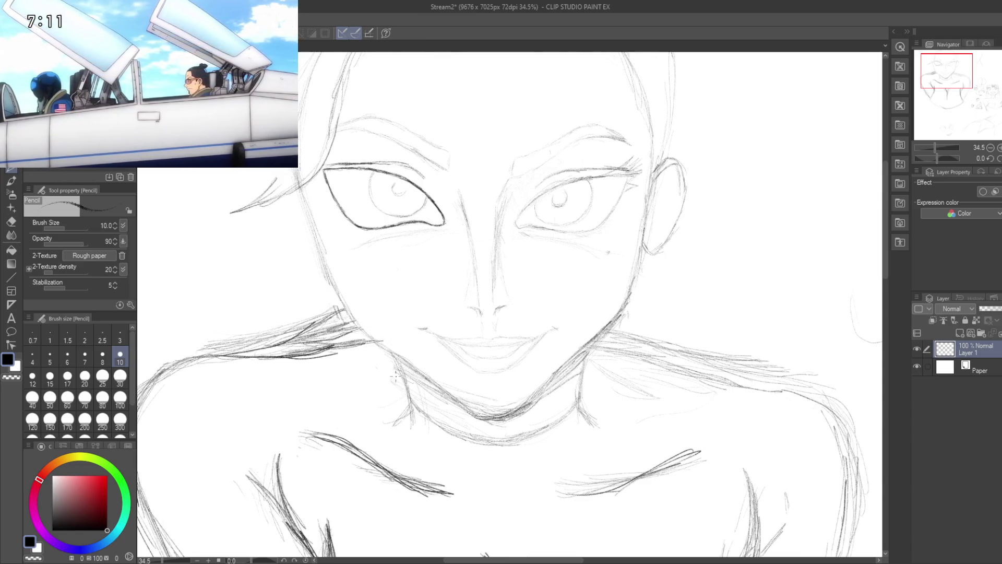
# - Erase the dark hatching along the left shoulder line with the Hard eraser
pyautogui.press('e')
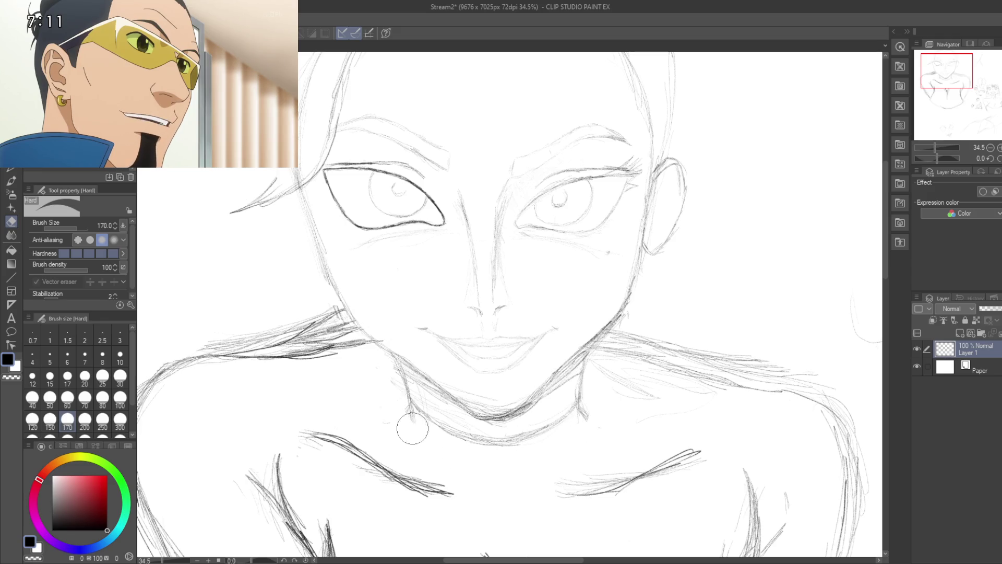
pyautogui.moveTo(371, 408); pyautogui.dragTo(412, 404)
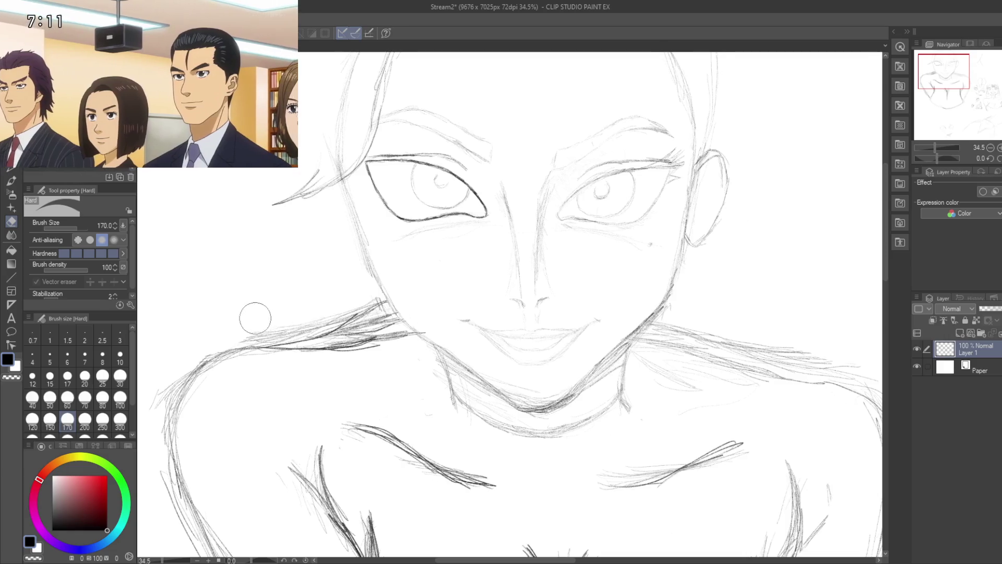
pyautogui.moveTo(275, 331); pyautogui.dragTo(386, 313)
pyautogui.moveTo(640, 335)
pyautogui.mouseDown()
pyautogui.moveTo(484, 302)
pyautogui.moveTo(689, 324)
pyautogui.moveTo(556, 303)
pyautogui.mouseUp()
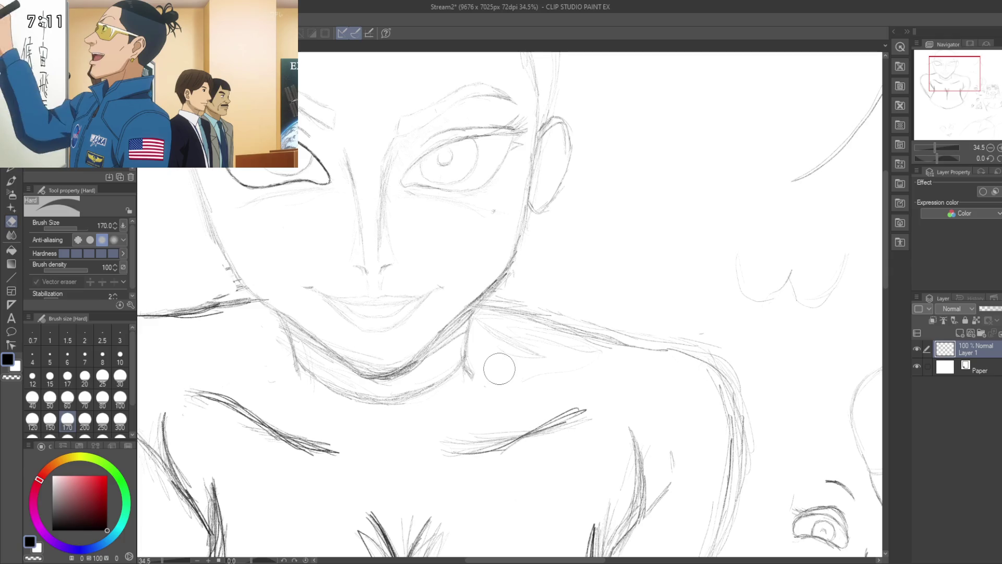
# - Switch back to the Pencil and zoom out to frame the sketch up to the top of the head
pyautogui.press('p')
pyautogui.press('p')
pyautogui.moveTo(511, 423); pyautogui.dragTo(516, 429)
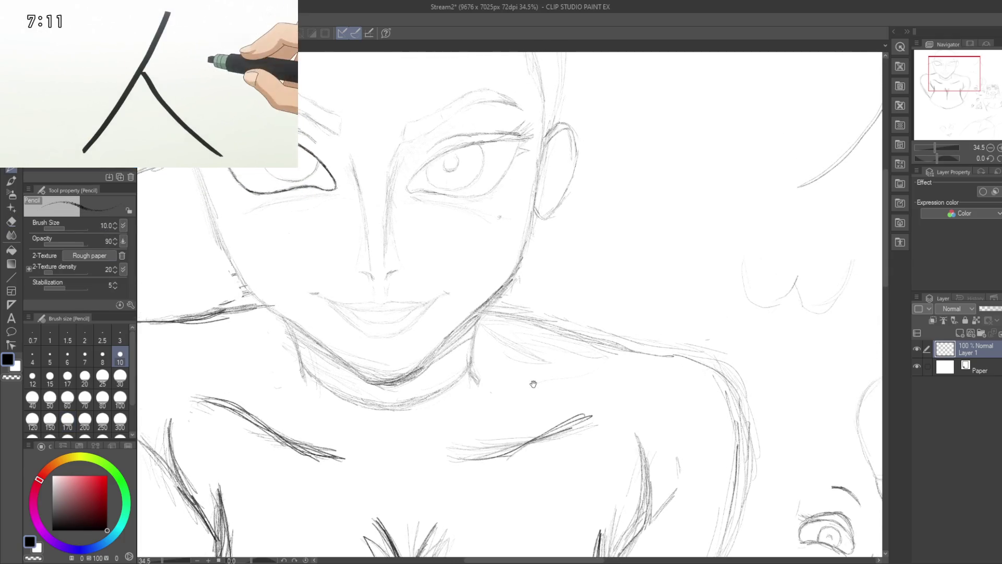
pyautogui.moveTo(530, 380); pyautogui.dragTo(541, 398)
pyautogui.scroll(-1, 541, 398)
pyautogui.scroll(-2, 527, 392)
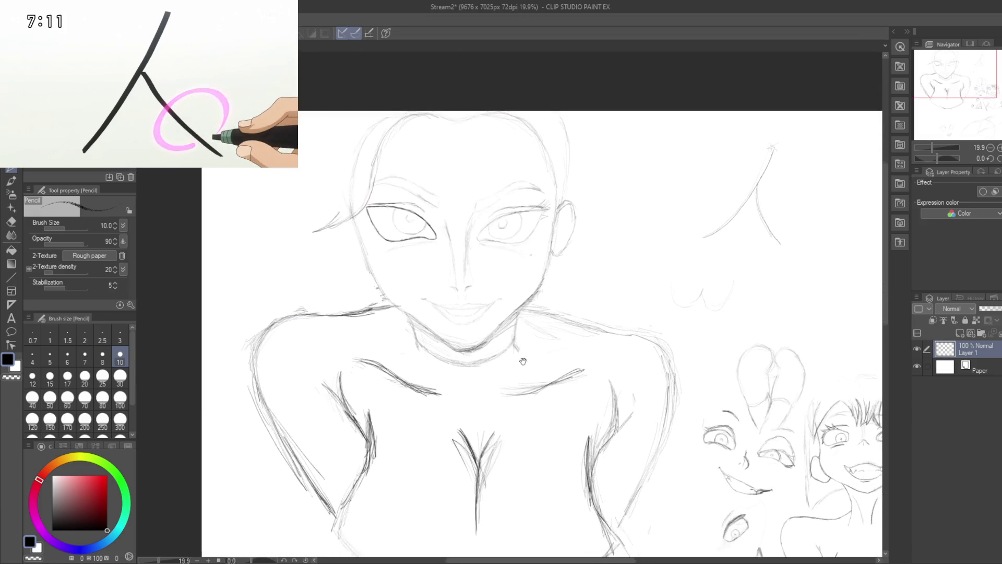
pyautogui.moveTo(531, 398)
pyautogui.mouseDown()
pyautogui.moveTo(499, 339)
pyautogui.moveTo(519, 393)
pyautogui.moveTo(506, 364)
pyautogui.moveTo(495, 301)
pyautogui.moveTo(499, 348)
pyautogui.mouseUp()
pyautogui.moveTo(498, 303); pyautogui.dragTo(500, 408)
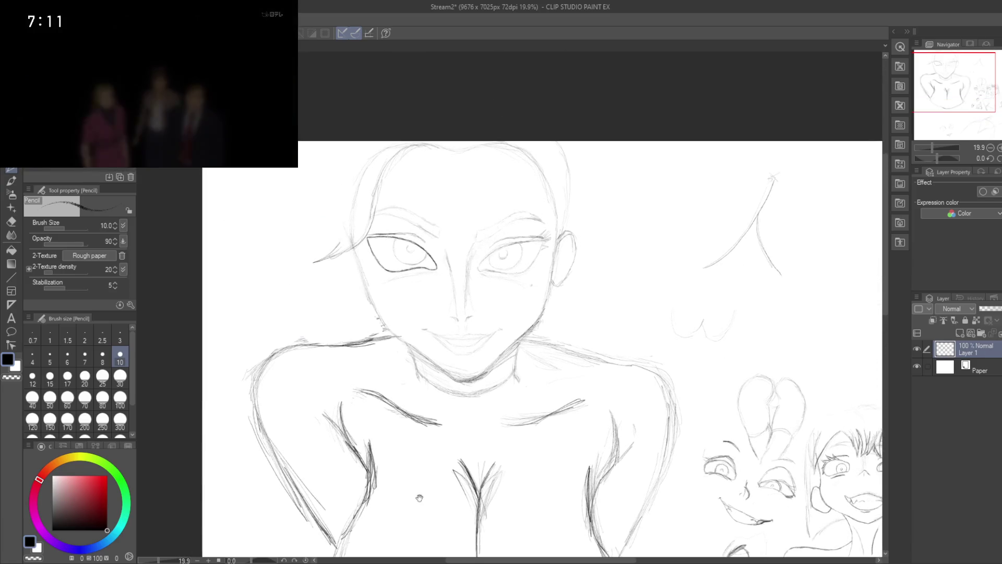
pyautogui.scroll(3, 379, 237)
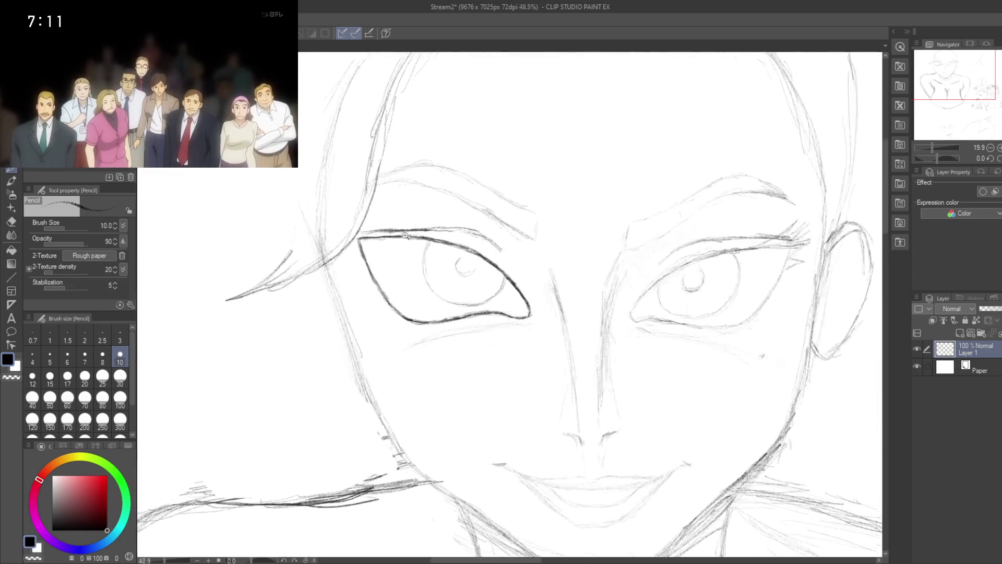
# - At 89% zoom, trace a darker, thicker left-eye outline with lash strokes, then return to 45%
pyautogui.scroll(2, 379, 236)
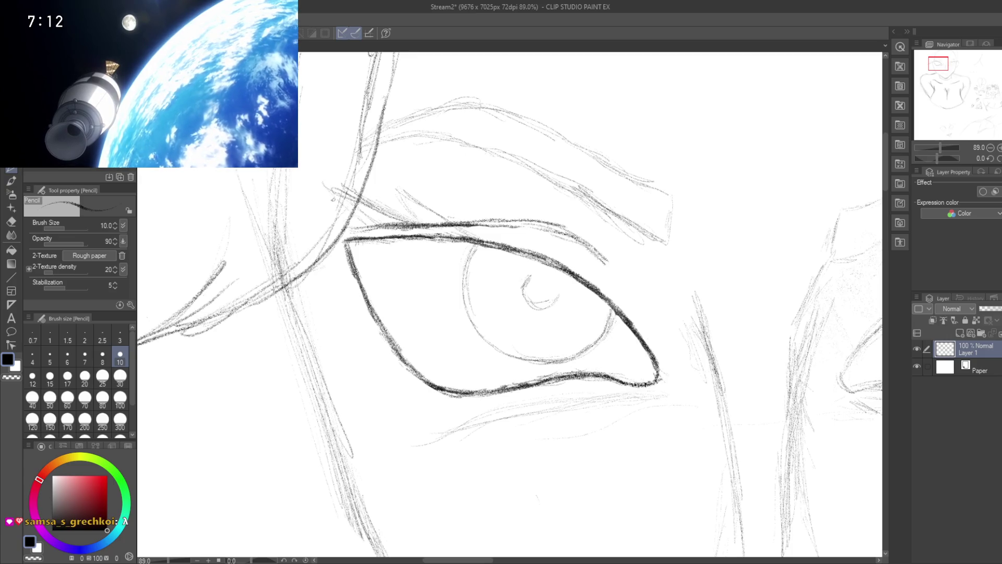
pyautogui.moveTo(295, 277)
pyautogui.mouseDown()
pyautogui.moveTo(335, 251)
pyautogui.moveTo(317, 277)
pyautogui.mouseUp()
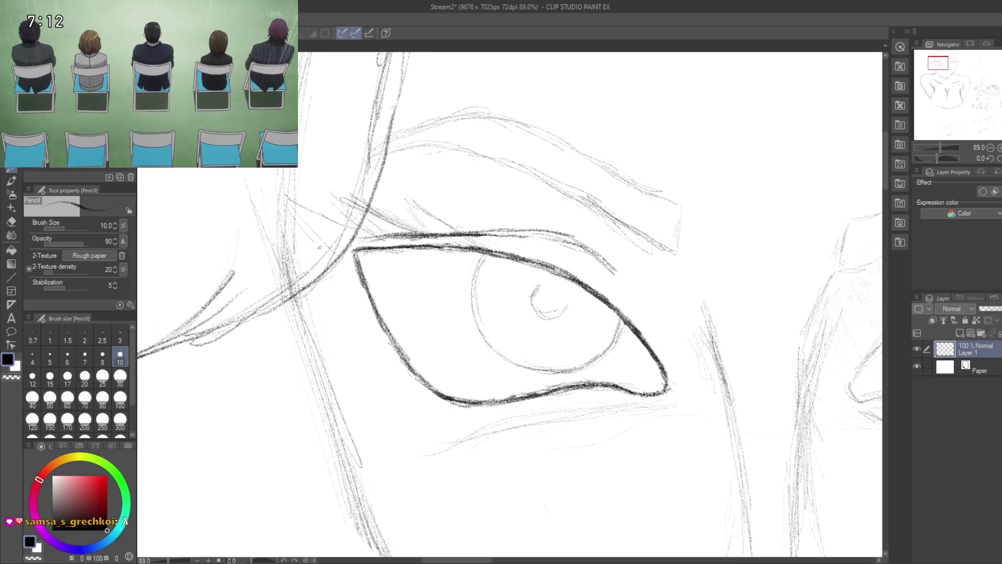
pyautogui.moveTo(282, 199); pyautogui.dragTo(344, 272)
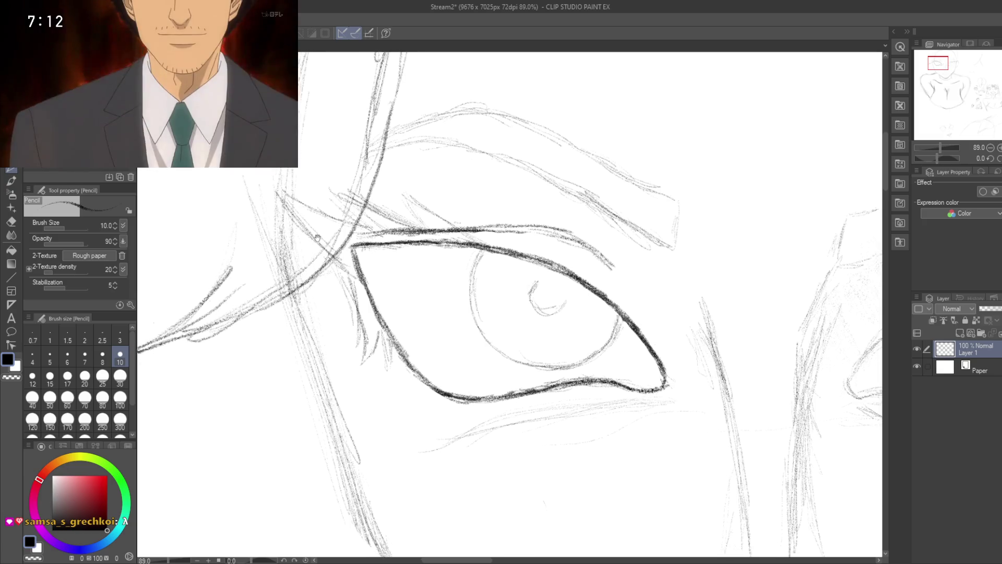
pyautogui.moveTo(382, 355); pyautogui.dragTo(358, 338)
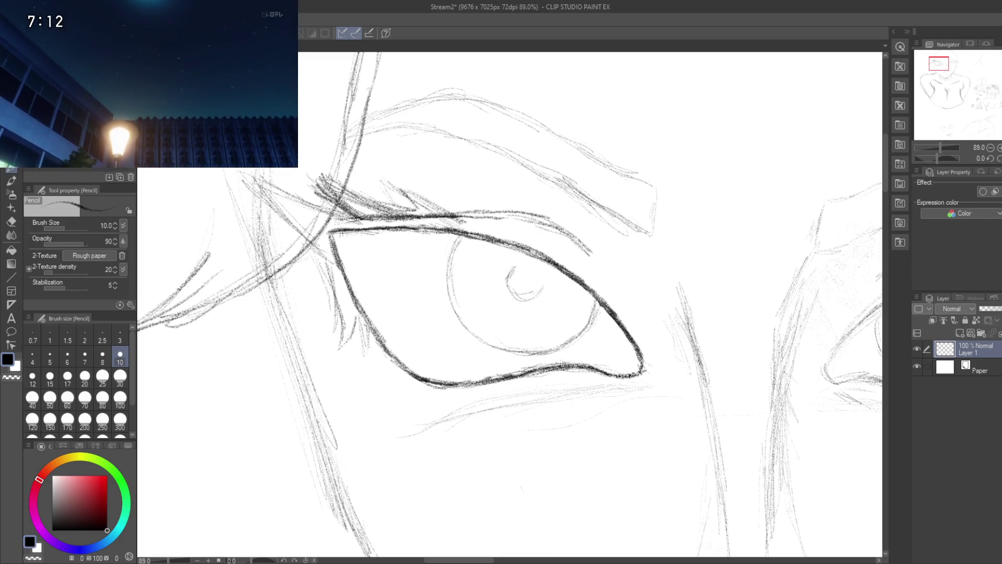
pyautogui.moveTo(355, 203); pyautogui.dragTo(339, 127)
pyautogui.scroll(-5, 339, 127)
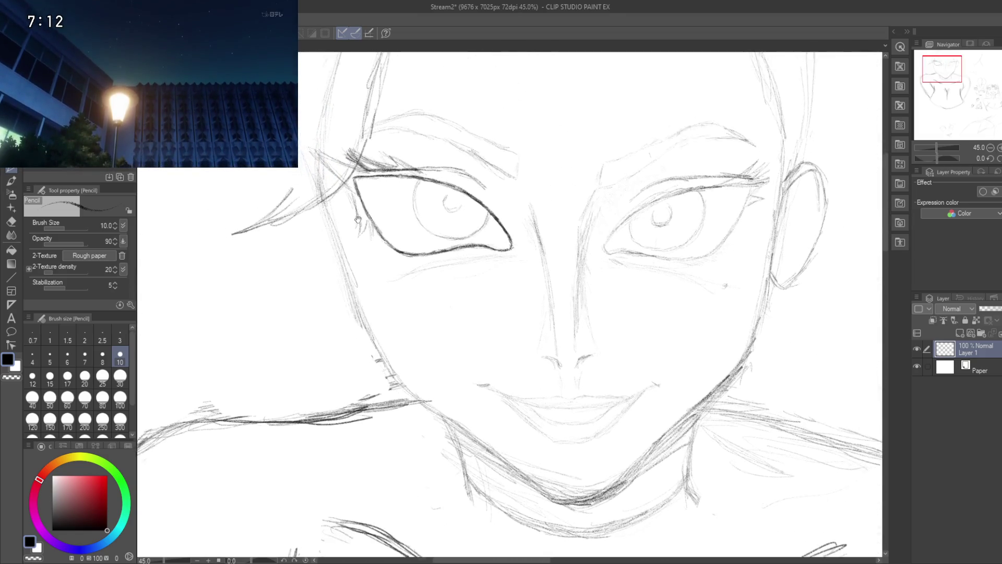
# - Zoom in from about 43% and move the view onto the left eye's upper lid
pyautogui.moveTo(339, 177); pyautogui.dragTo(344, 292)
pyautogui.scroll(3, 348, 289)
pyautogui.scroll(2, 349, 288)
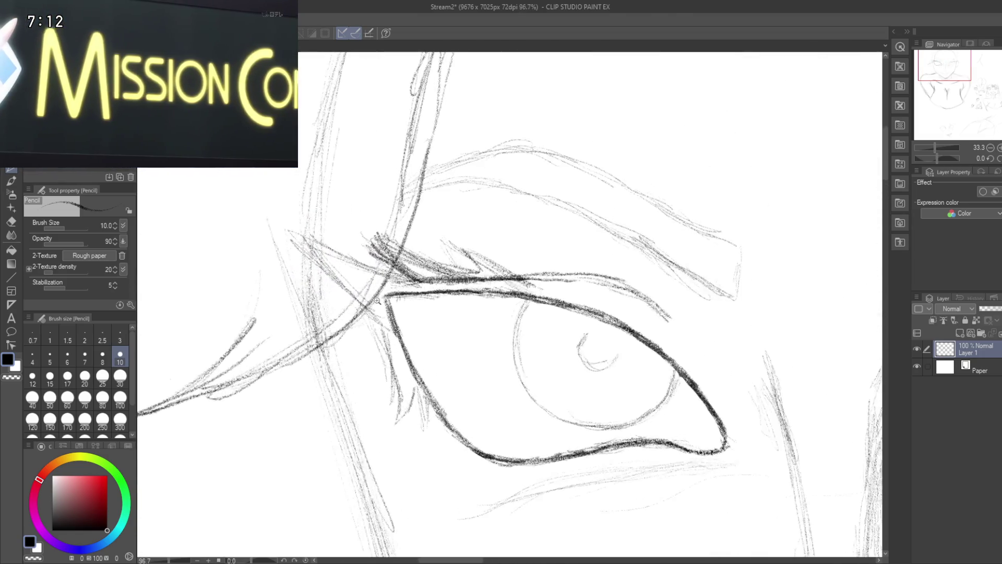
pyautogui.scroll(1, 337, 282)
pyautogui.moveTo(337, 282); pyautogui.dragTo(346, 287)
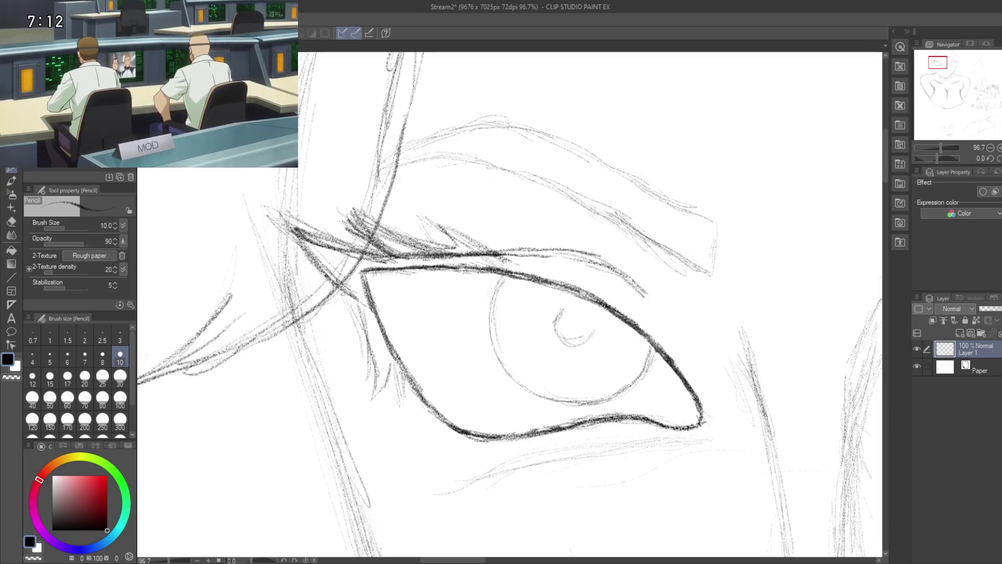
pyautogui.moveTo(335, 303); pyautogui.dragTo(304, 248)
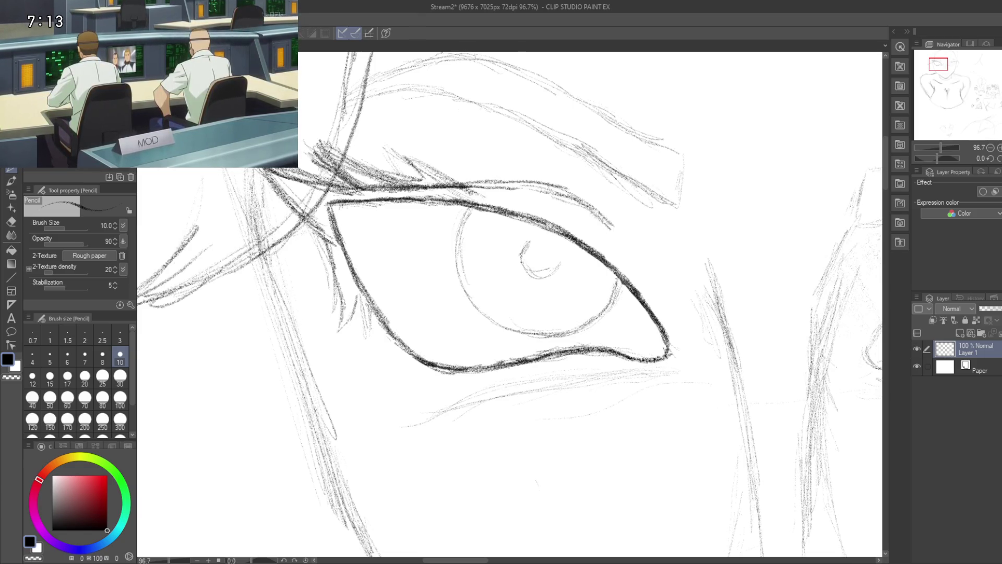
# - Pan across both eyes and settle at 164.6% centred on the left eye and brow
pyautogui.scroll(-2, 337, 324)
pyautogui.scroll(-3, 337, 338)
pyautogui.scroll(3, 337, 339)
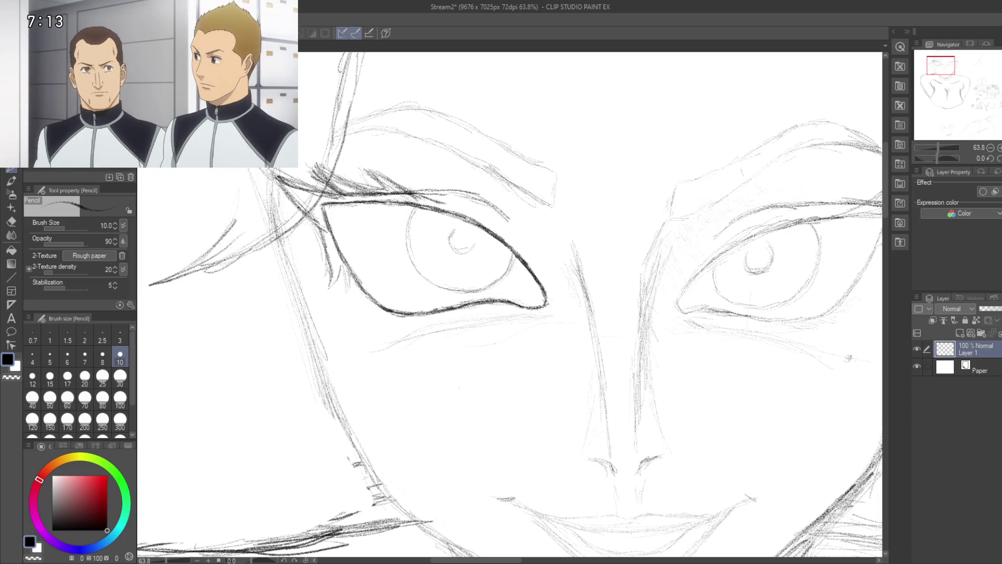
pyautogui.moveTo(344, 279); pyautogui.dragTo(257, 219)
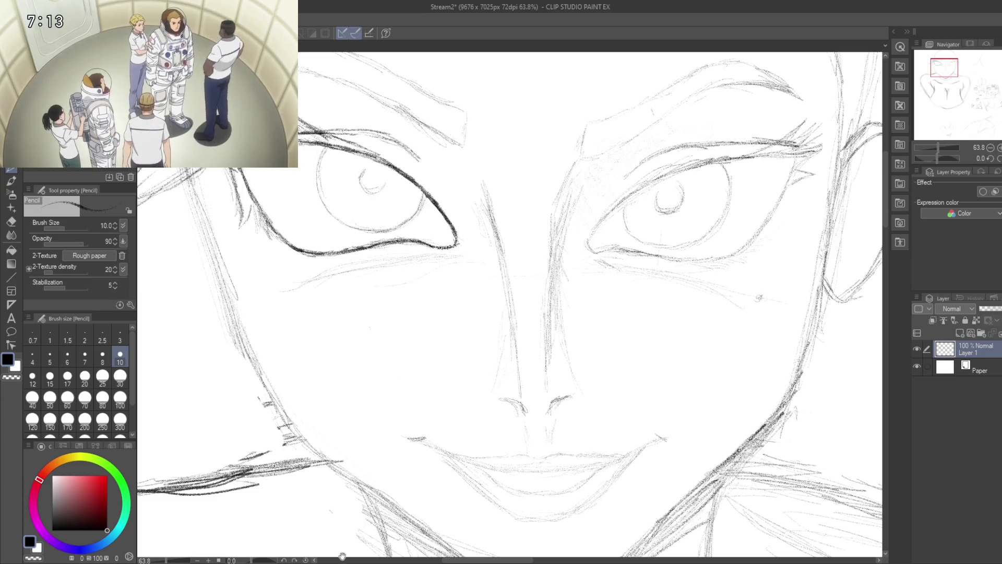
pyautogui.moveTo(332, 293)
pyautogui.mouseDown()
pyautogui.moveTo(364, 340)
pyautogui.moveTo(351, 384)
pyautogui.mouseUp()
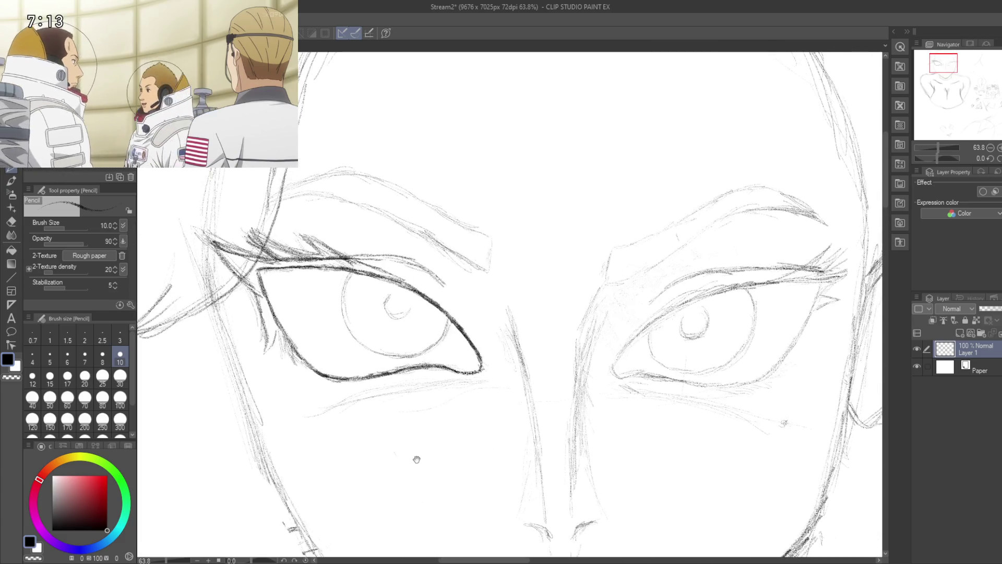
pyautogui.scroll(-3, 429, 384)
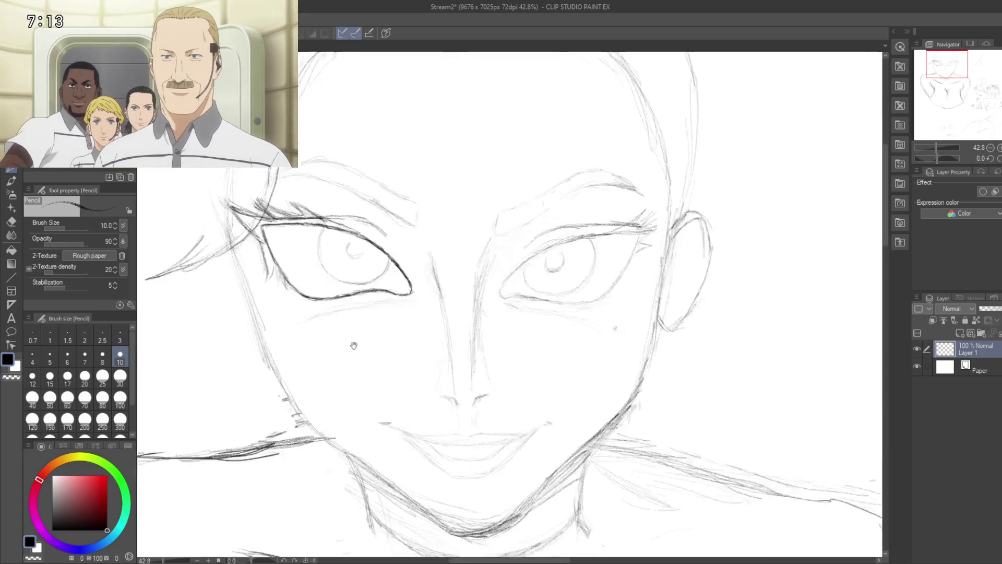
pyautogui.scroll(3, 360, 351)
pyautogui.scroll(5, 252, 279)
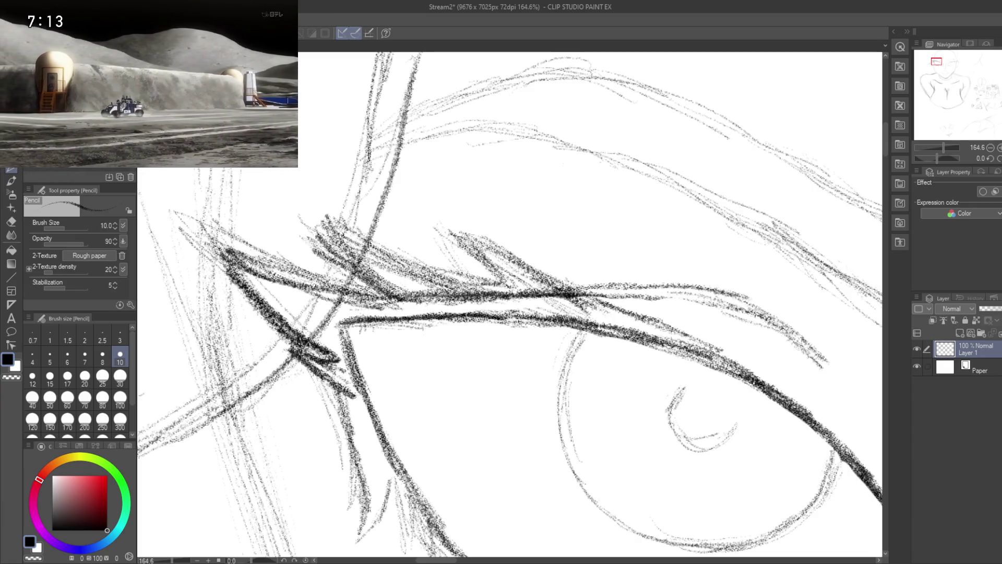
# - Draw two dark strokes down the left eye's outer corner
pyautogui.moveTo(301, 357); pyautogui.dragTo(270, 289)
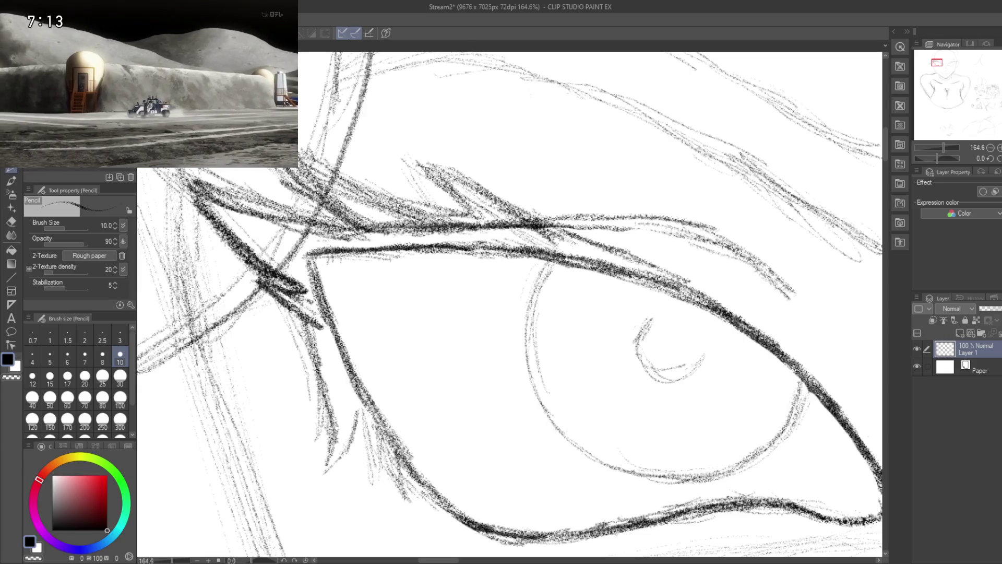
pyautogui.moveTo(316, 371)
pyautogui.mouseDown()
pyautogui.moveTo(339, 427)
pyautogui.moveTo(329, 465)
pyautogui.mouseUp()
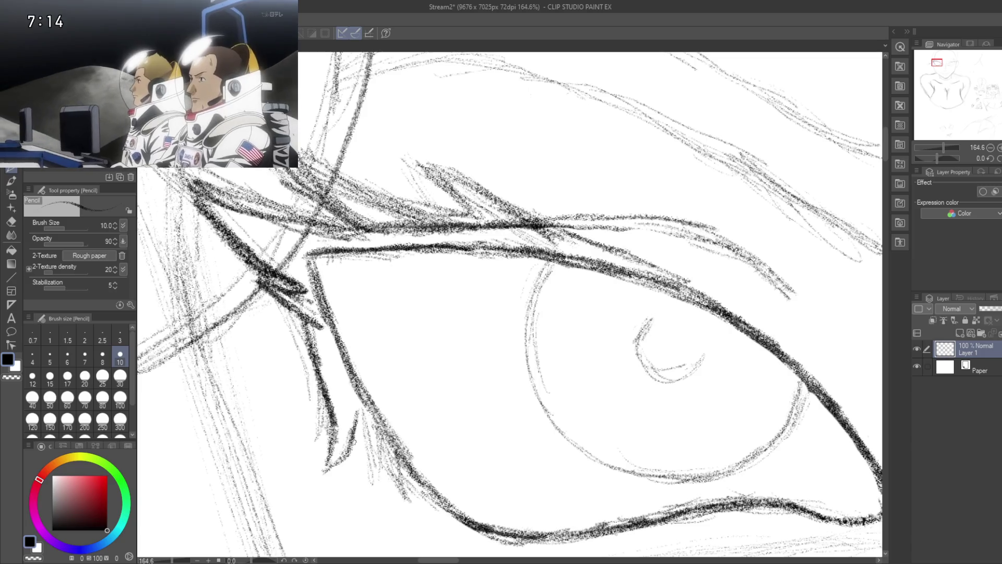
pyautogui.moveTo(345, 418)
pyautogui.mouseDown()
pyautogui.moveTo(316, 318)
pyautogui.moveTo(349, 375)
pyautogui.mouseUp()
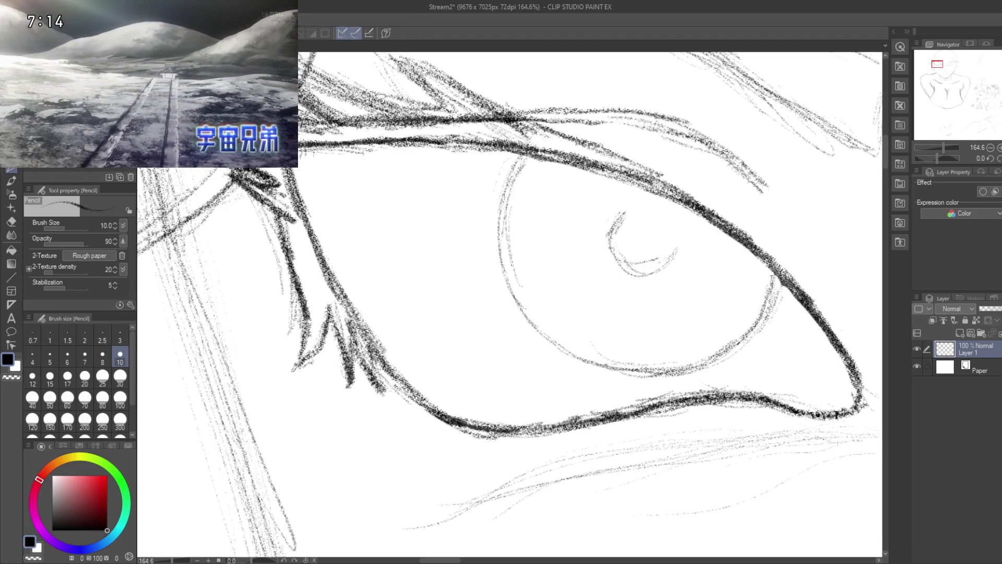
# - Hatch heavy dark lashes and darken the line at the left eye's outer corner
pyautogui.scroll(-3, 396, 396)
pyautogui.scroll(-3, 422, 263)
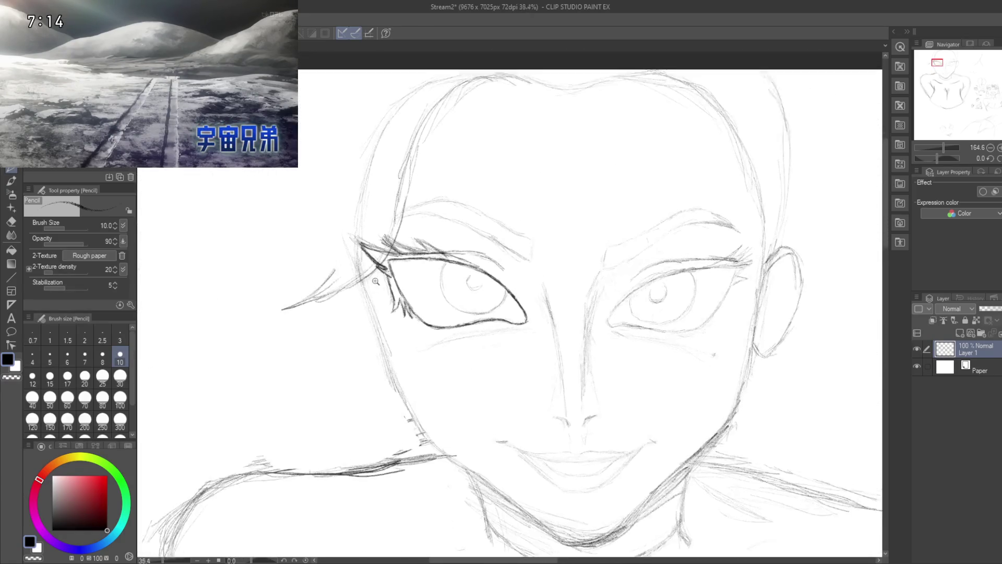
pyautogui.scroll(2, 374, 281)
pyautogui.scroll(2, 374, 281)
pyautogui.scroll(1, 374, 281)
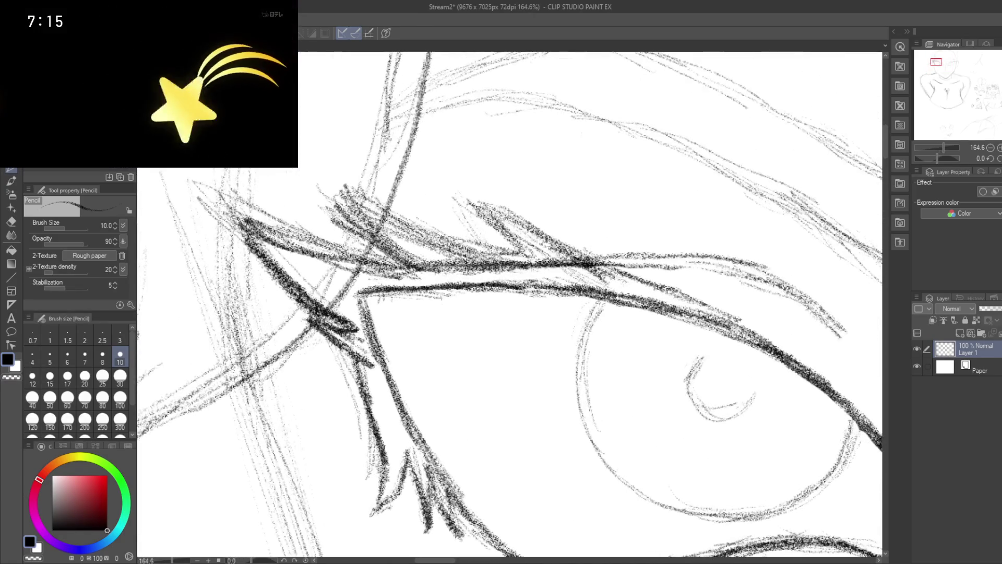
pyautogui.moveTo(390, 227); pyautogui.dragTo(354, 255)
pyautogui.moveTo(363, 218); pyautogui.dragTo(352, 227)
pyautogui.moveTo(410, 220)
pyautogui.mouseDown()
pyautogui.moveTo(357, 241)
pyautogui.moveTo(352, 223)
pyautogui.moveTo(377, 246)
pyautogui.moveTo(368, 214)
pyautogui.moveTo(494, 260)
pyautogui.mouseUp()
pyautogui.moveTo(365, 256); pyautogui.dragTo(256, 226)
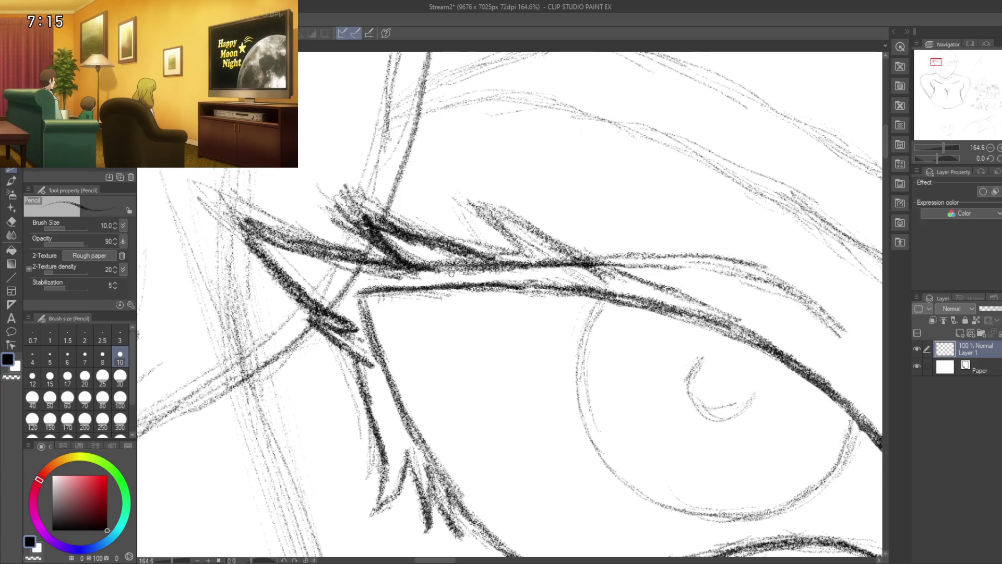
# - Zoom out to about 7% to see the whole page
pyautogui.moveTo(445, 272); pyautogui.dragTo(264, 209)
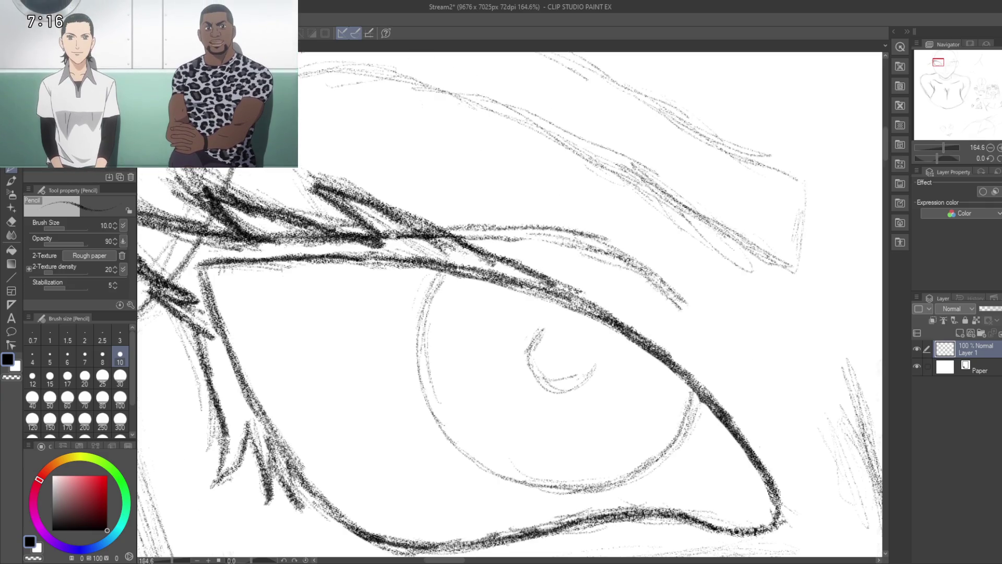
pyautogui.scroll(-5, 327, 173)
pyautogui.scroll(-4, 326, 173)
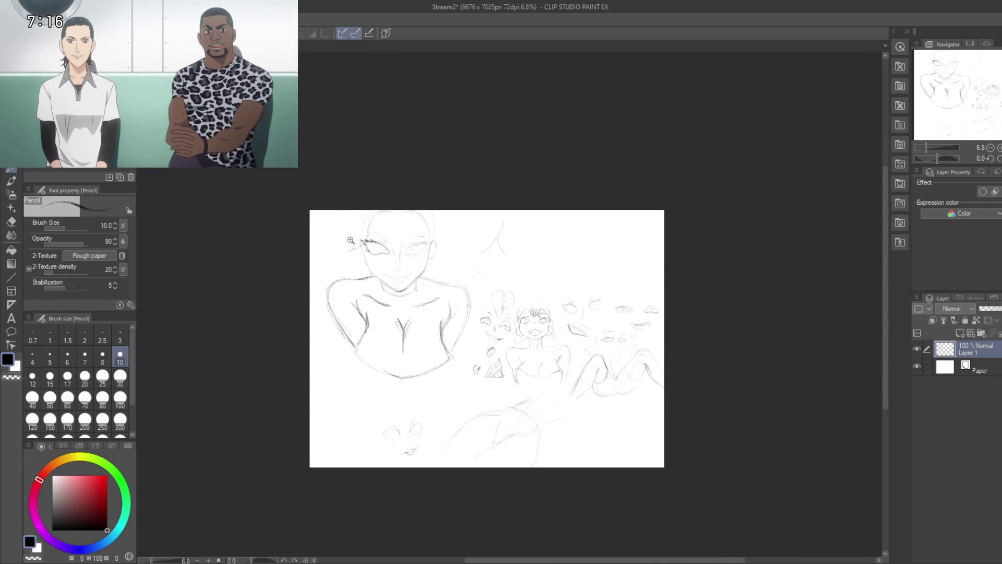
# - Zoom back onto the face and save Stream2 with Ctrl+S
pyautogui.scroll(5, 352, 242)
pyautogui.moveTo(309, 236)
pyautogui.mouseDown()
pyautogui.moveTo(288, 226)
pyautogui.moveTo(270, 308)
pyautogui.mouseUp()
pyautogui.moveTo(259, 369); pyautogui.dragTo(256, 380)
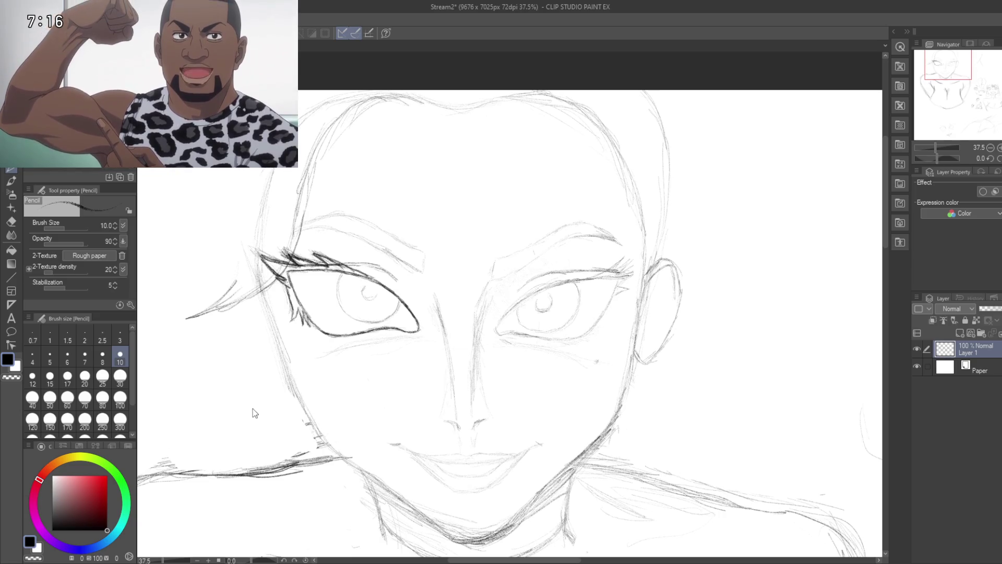
pyautogui.hotkey('ctrl', 's')
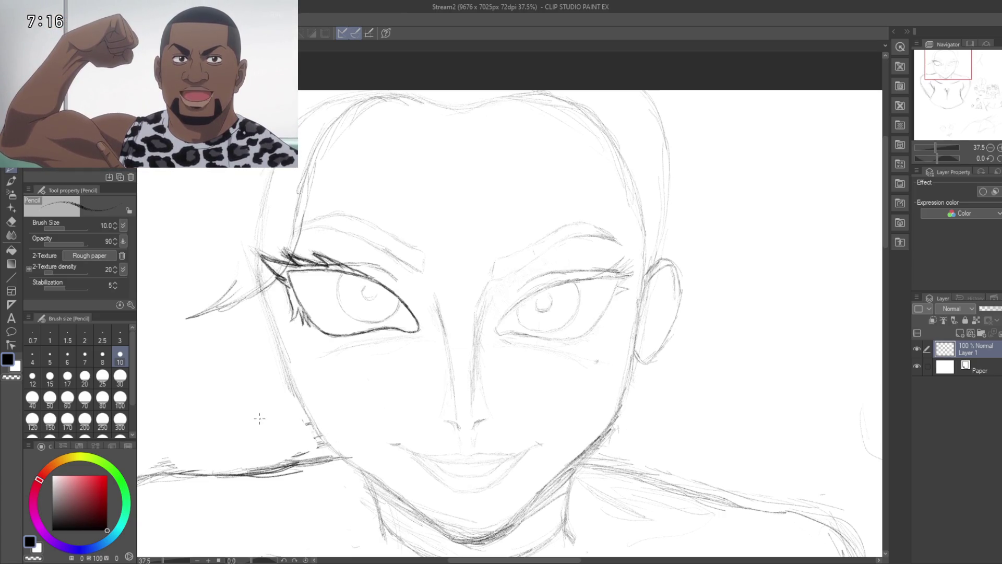
# - Reposition the view to frame the whole face
pyautogui.moveTo(307, 382); pyautogui.dragTo(249, 358)
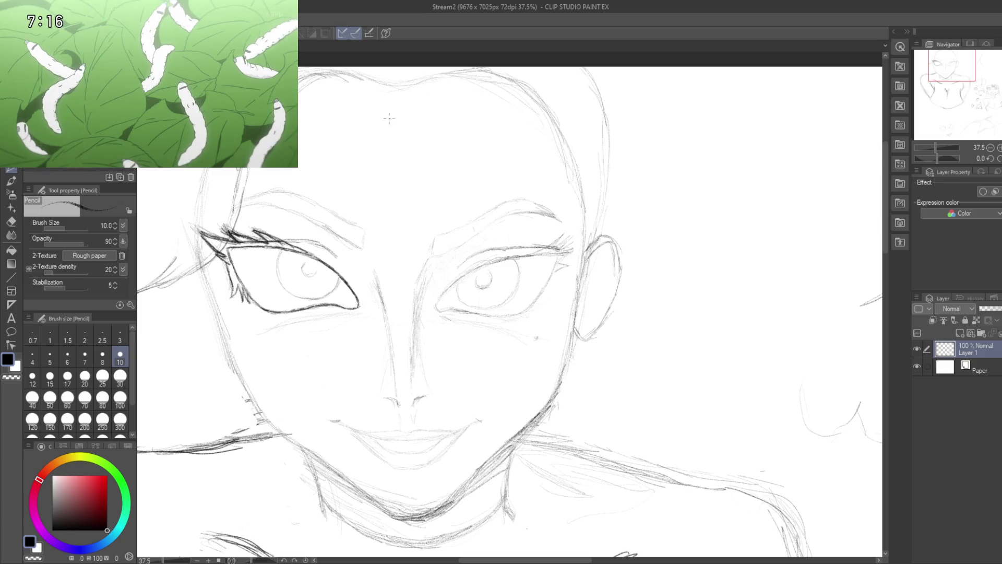
pyautogui.moveTo(398, 251)
pyautogui.mouseDown()
pyautogui.moveTo(409, 237)
pyautogui.moveTo(409, 311)
pyautogui.mouseUp()
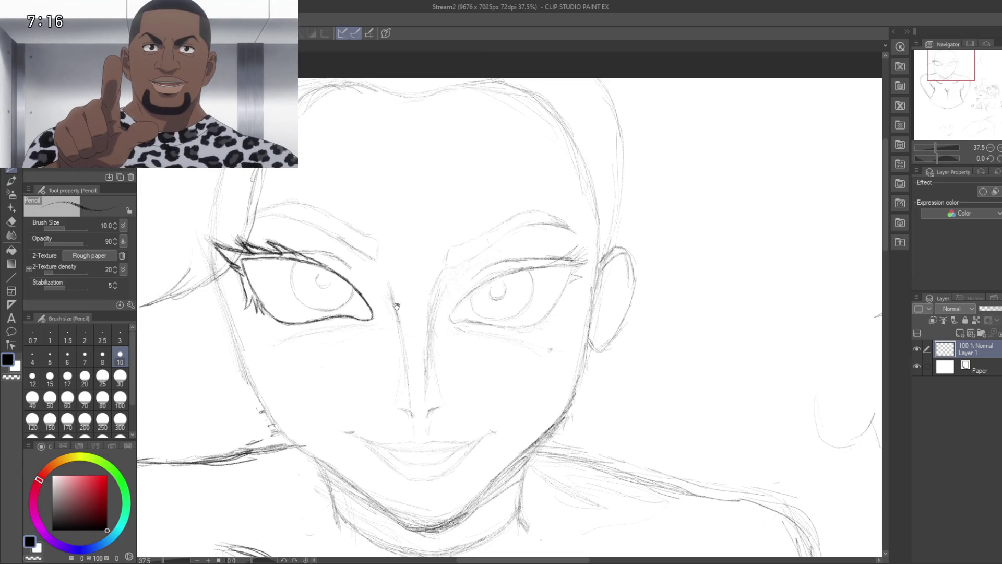
pyautogui.scroll(2, 414, 312)
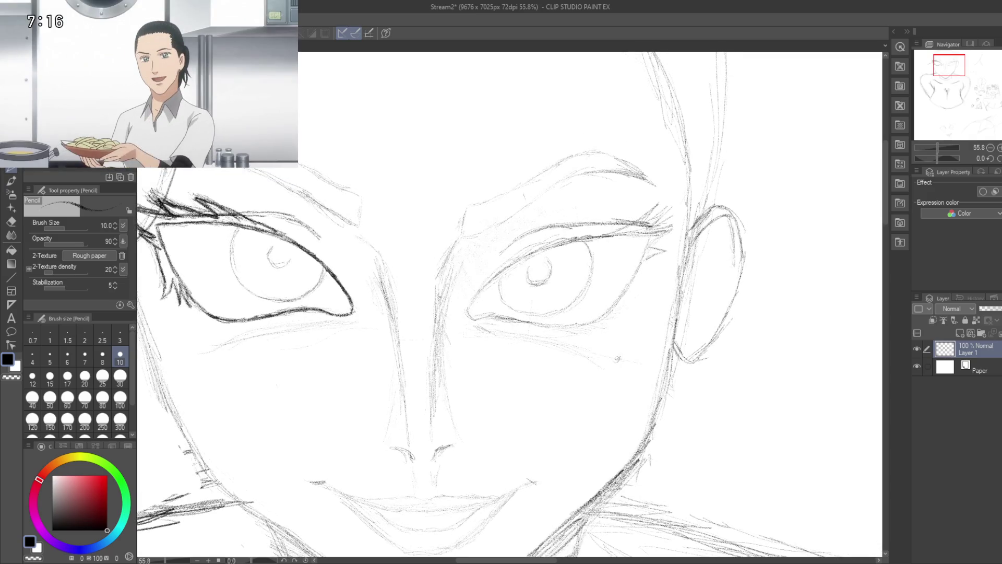
pyautogui.moveTo(410, 282); pyautogui.dragTo(392, 273)
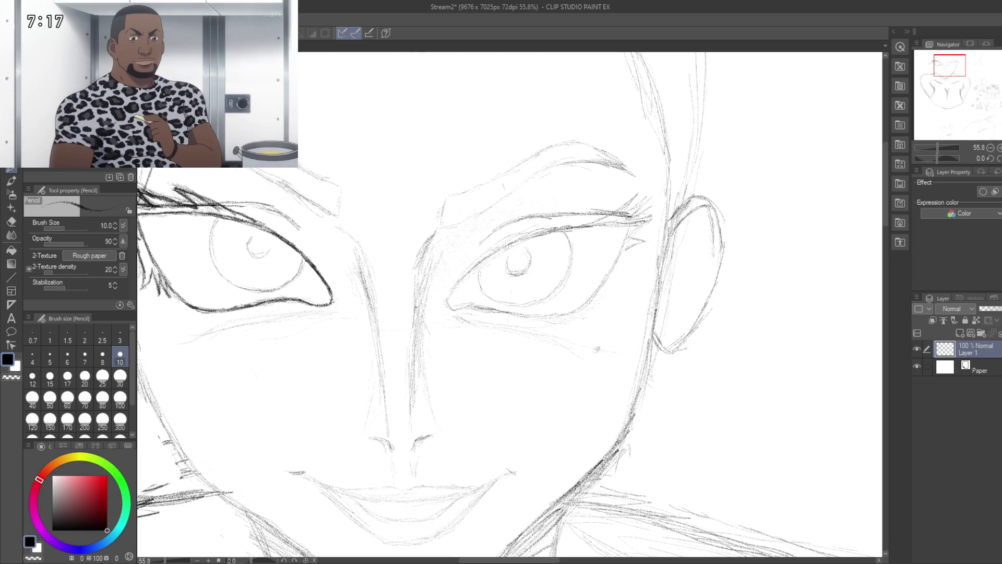
# - Pan to the right side of the face and zoom to 79.2% centred on the right eye
pyautogui.scroll(-1, 511, 303)
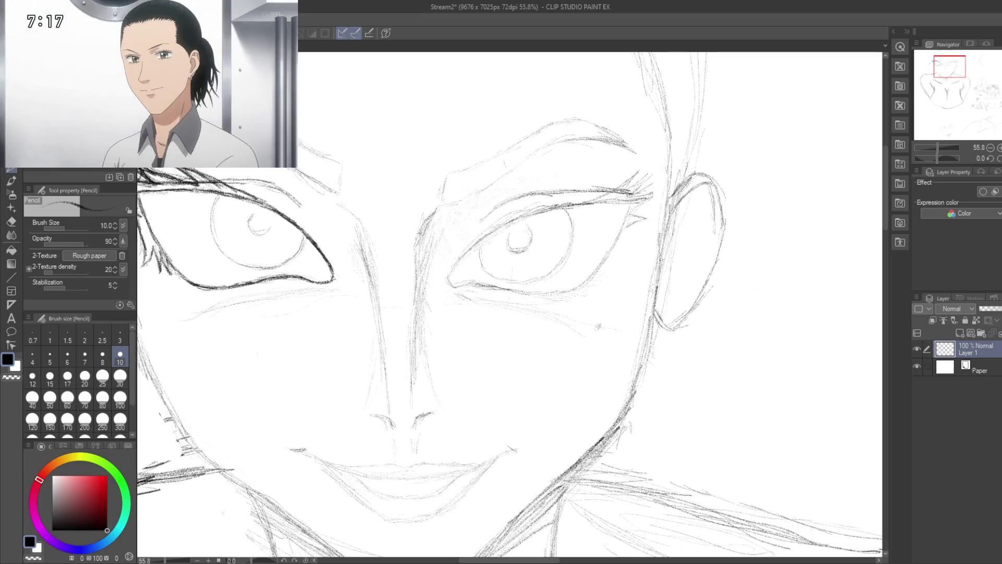
pyautogui.moveTo(423, 256); pyautogui.dragTo(418, 265)
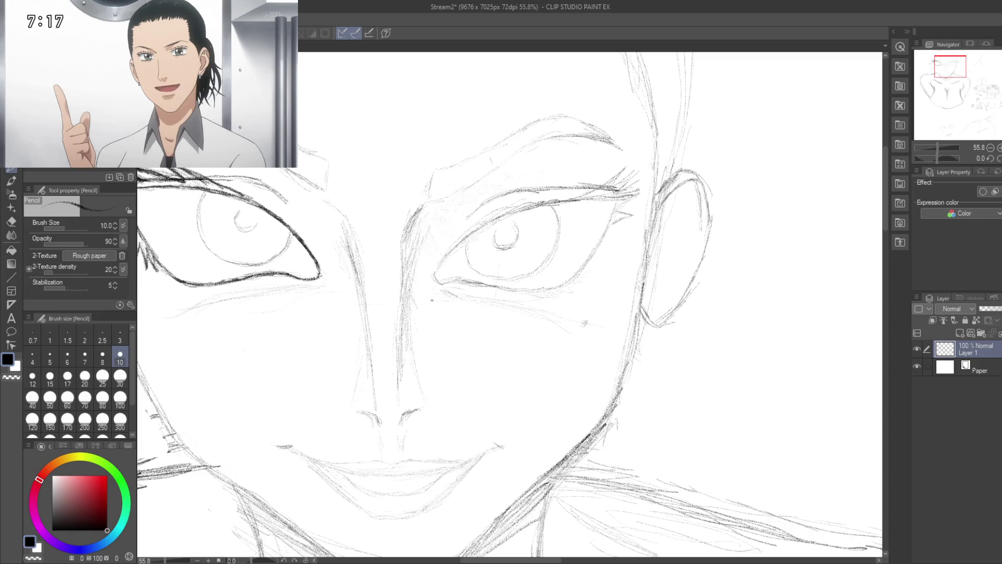
pyautogui.moveTo(430, 299); pyautogui.dragTo(424, 277)
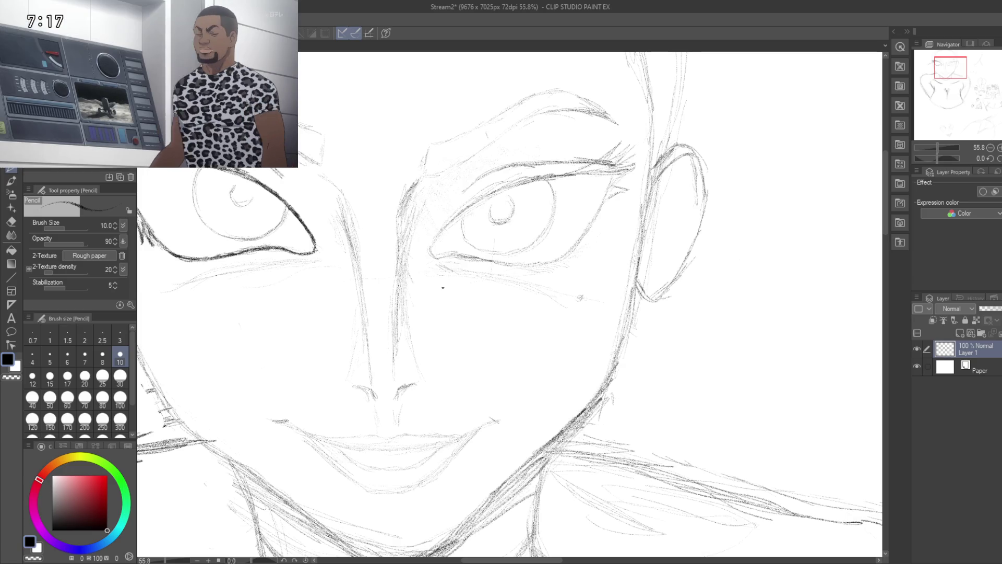
pyautogui.moveTo(375, 293); pyautogui.dragTo(454, 268)
pyautogui.scroll(-2, 451, 282)
pyautogui.scroll(1, 451, 282)
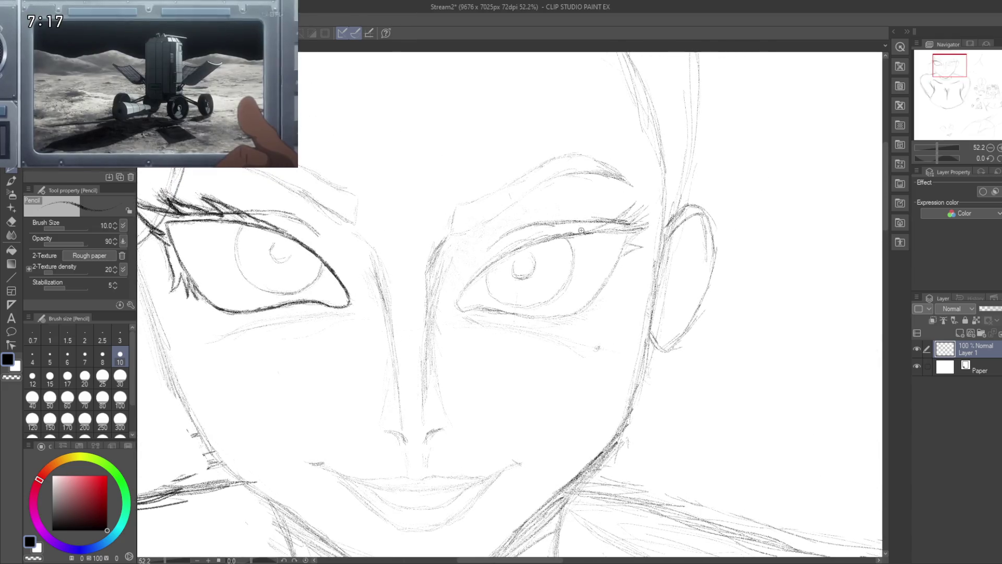
pyautogui.scroll(2, 574, 230)
pyautogui.scroll(1, 521, 235)
pyautogui.moveTo(504, 237); pyautogui.dragTo(582, 243)
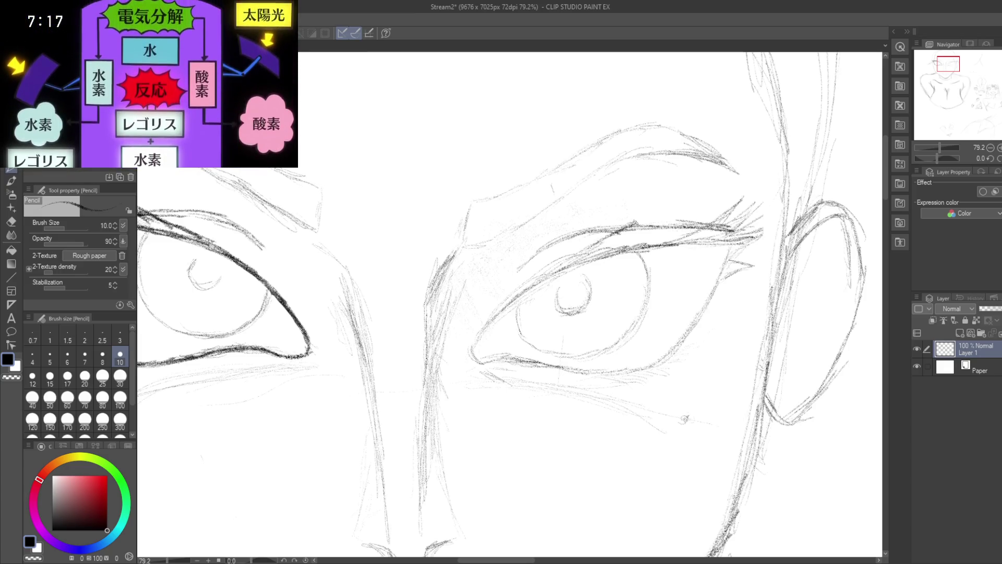
# - Stroke dark lashes over the right eye's upper lid to match the left eye
pyautogui.moveTo(677, 208)
pyautogui.mouseDown()
pyautogui.moveTo(664, 219)
pyautogui.moveTo(699, 197)
pyautogui.mouseUp()
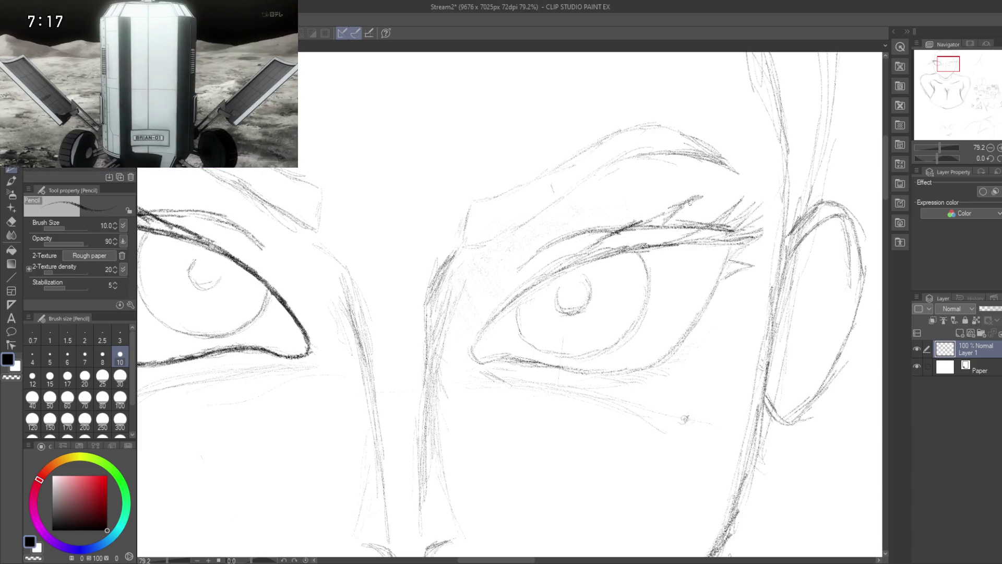
pyautogui.moveTo(655, 232); pyautogui.dragTo(727, 213)
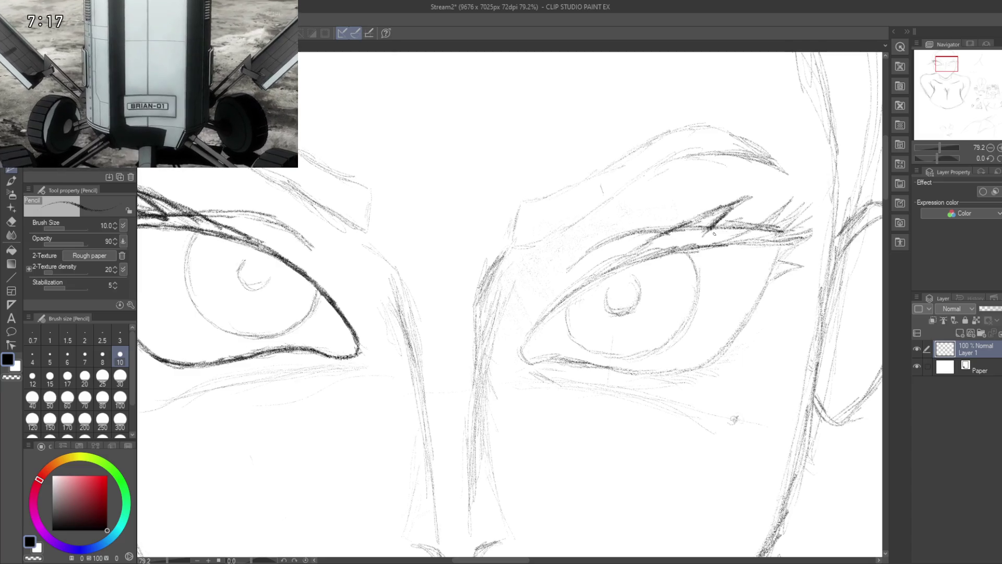
pyautogui.moveTo(707, 240); pyautogui.dragTo(738, 220)
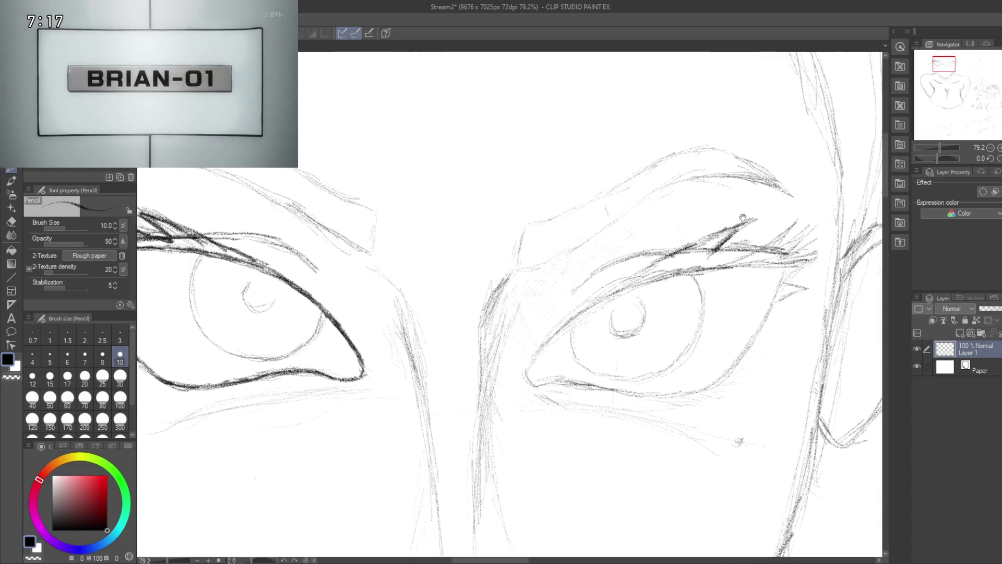